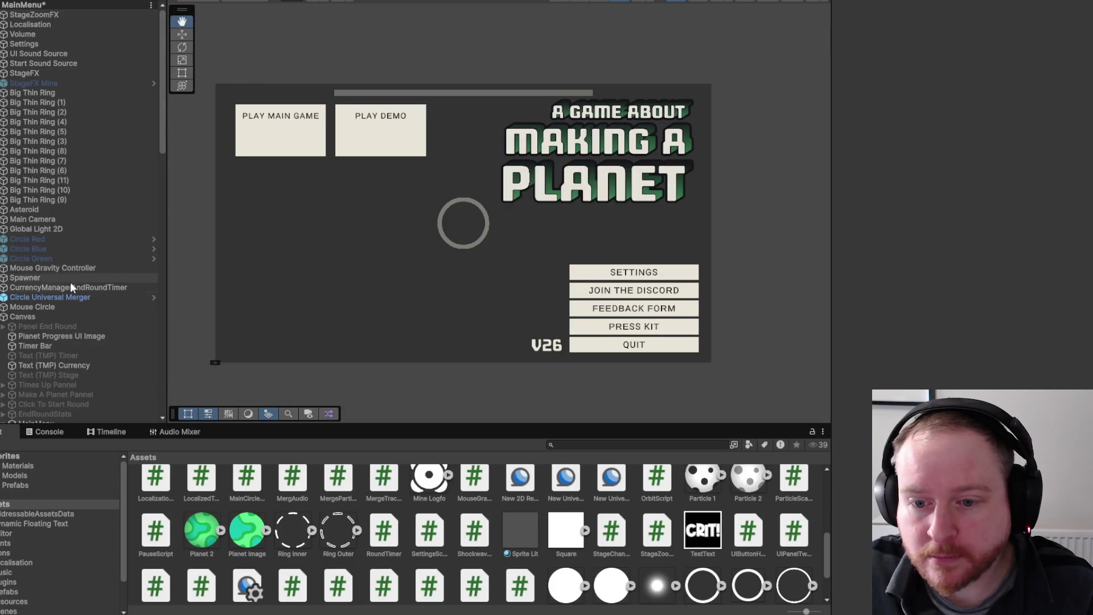
# Select Button PLAY DEMO under MainMenu to show its On Click actions PlayRoundButton, SetActive and StartGravity.
pyautogui.scroll(-6, 66, 277)
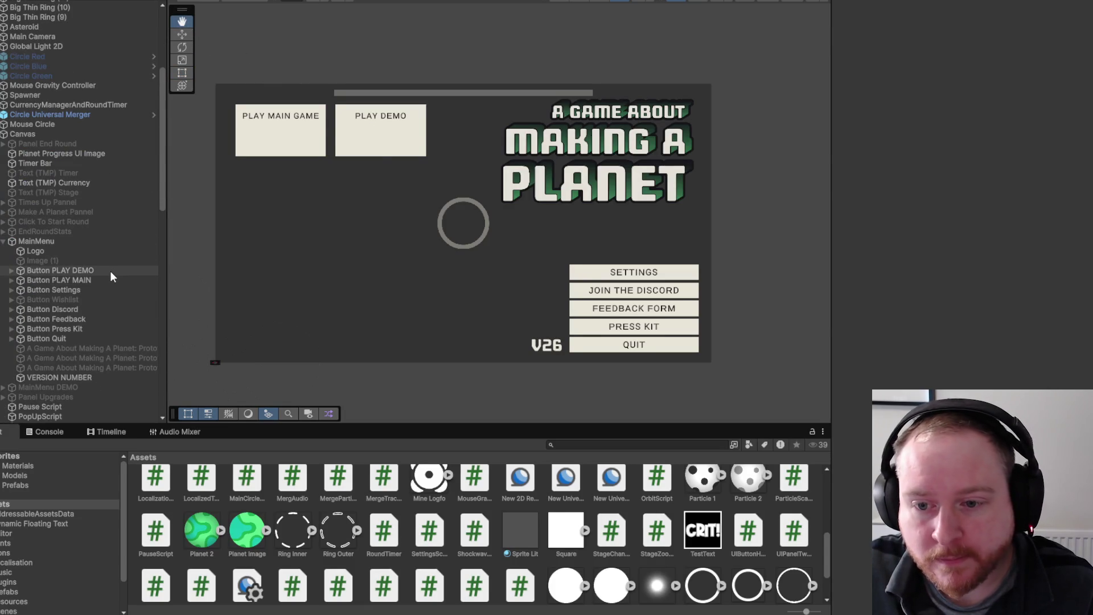
pyautogui.click(111, 271)
pyautogui.scroll(-5, 1020, 209)
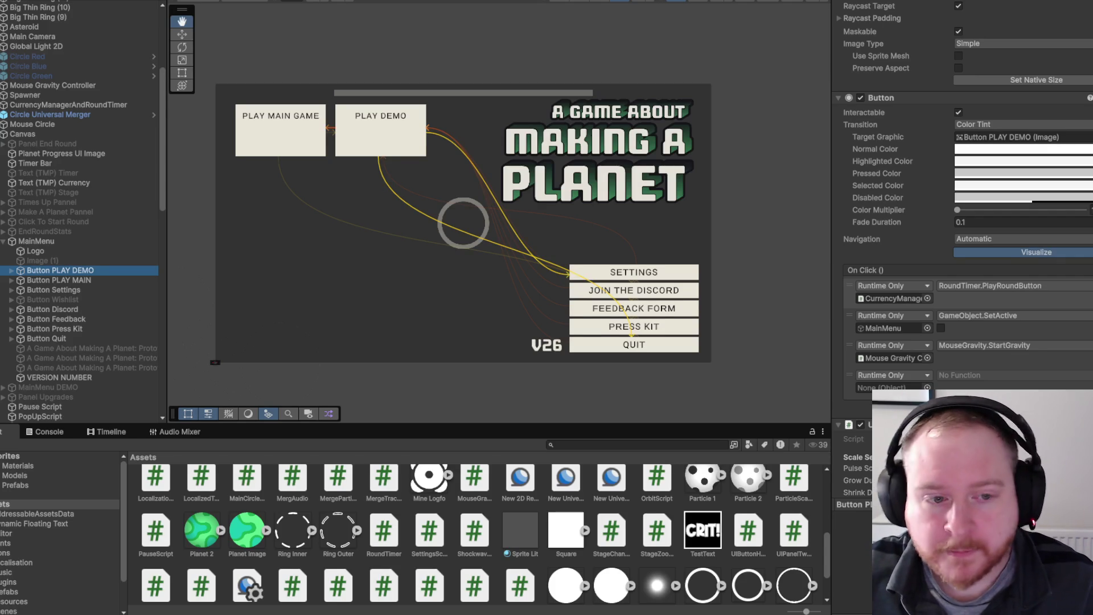
# Enlarge the Project panel and create a new MonoBehaviour script in Assets named SceneLoader.
pyautogui.moveTo(536, 424); pyautogui.dragTo(514, 269)
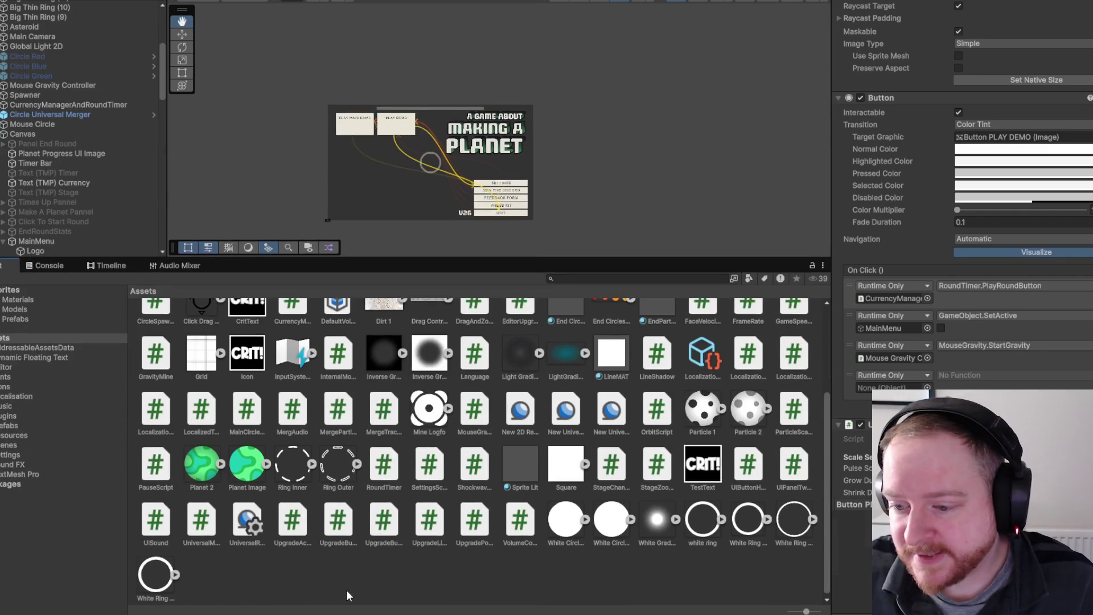
pyautogui.rightClick(346, 589)
pyautogui.moveTo(428, 258)
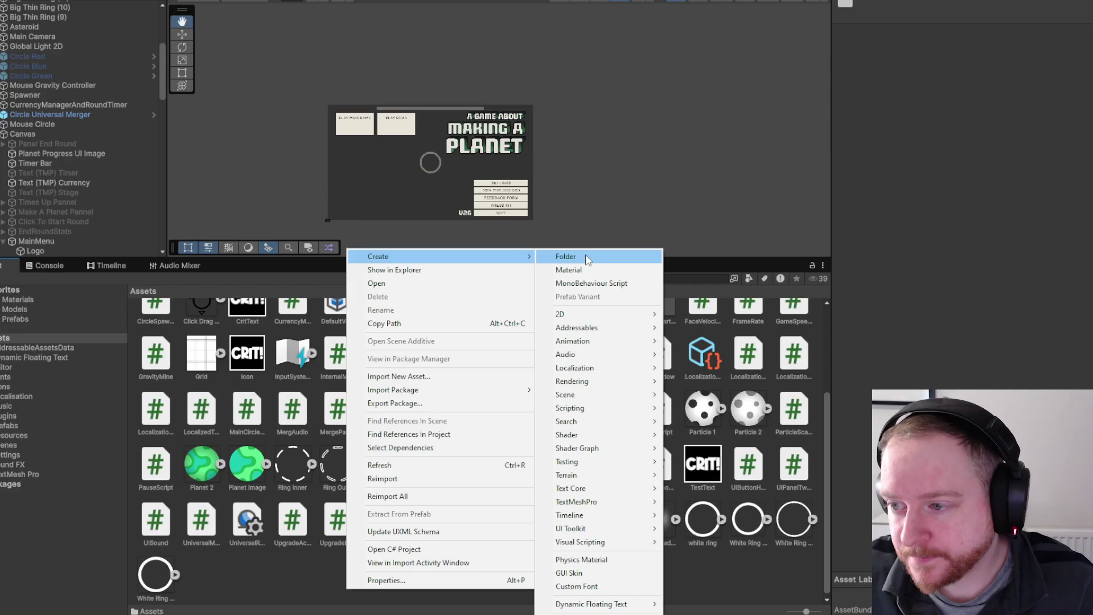
pyautogui.click(591, 283)
pyautogui.write('SceneLoad...')
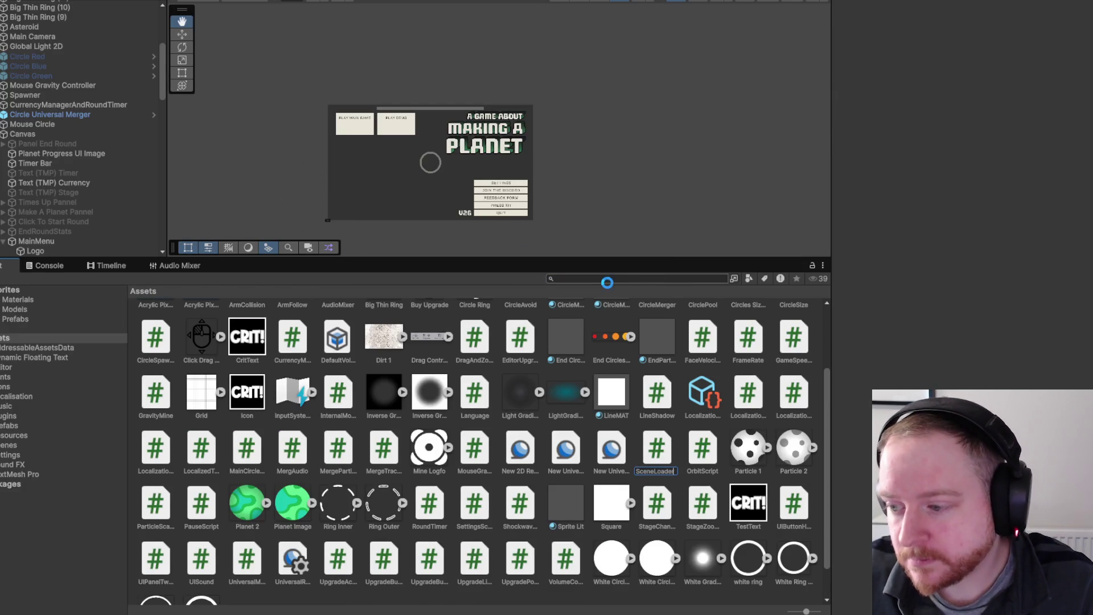
pyautogui.press('Return')
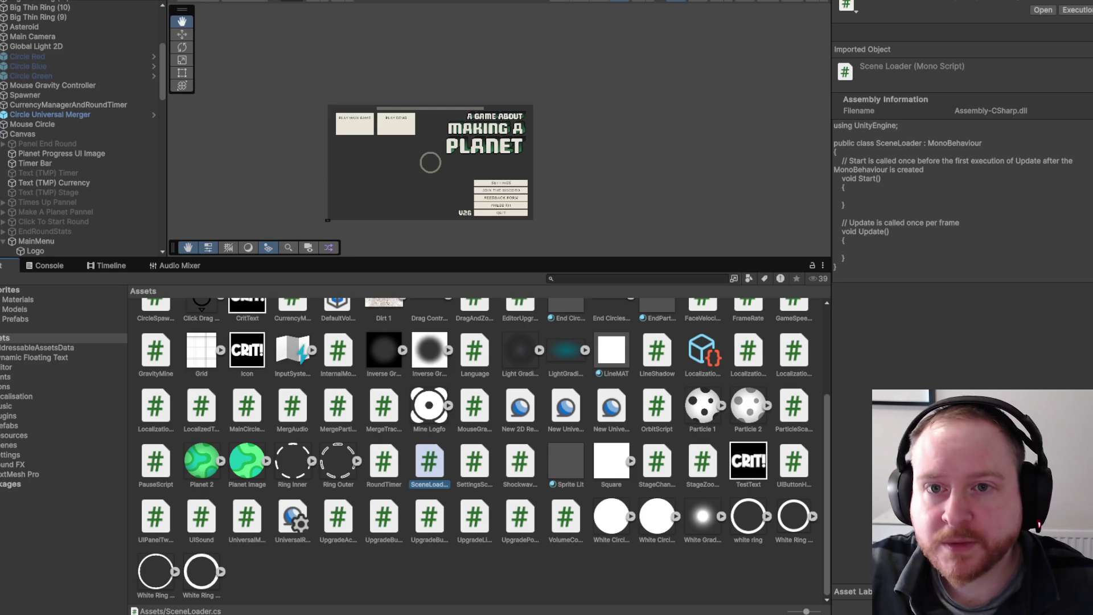
# Browse the Scenes folder in the Save As Scene Template dialog with All files shown, then cancel.
pyautogui.hotkey('alt', 'f')
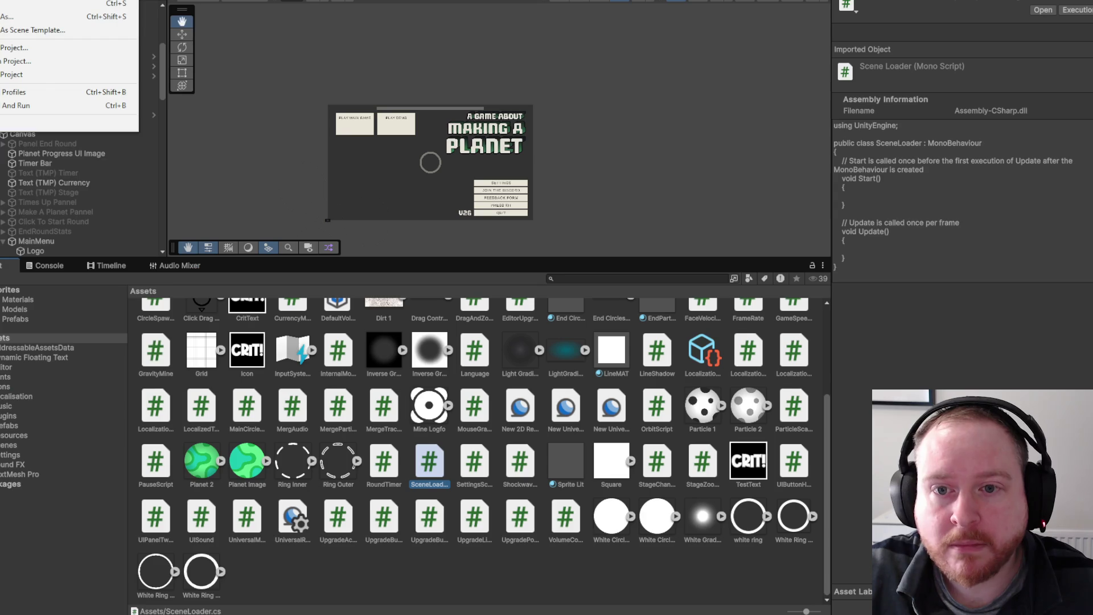
pyautogui.moveTo(17, 0)
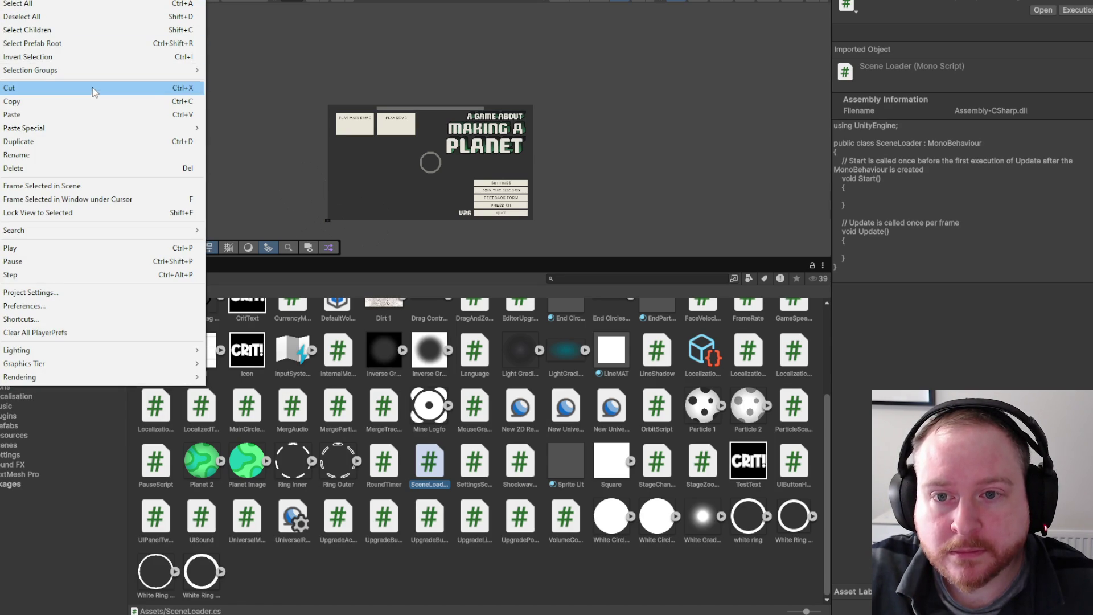
pyautogui.press('Escape')
pyautogui.hotkey('alt', 'e')
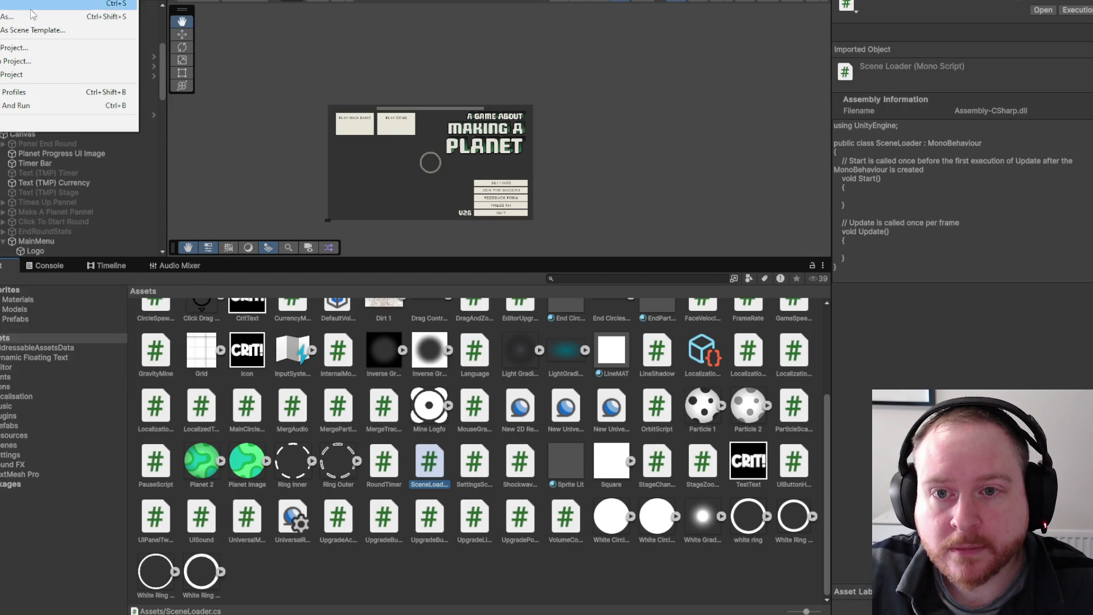
pyautogui.click(35, 29)
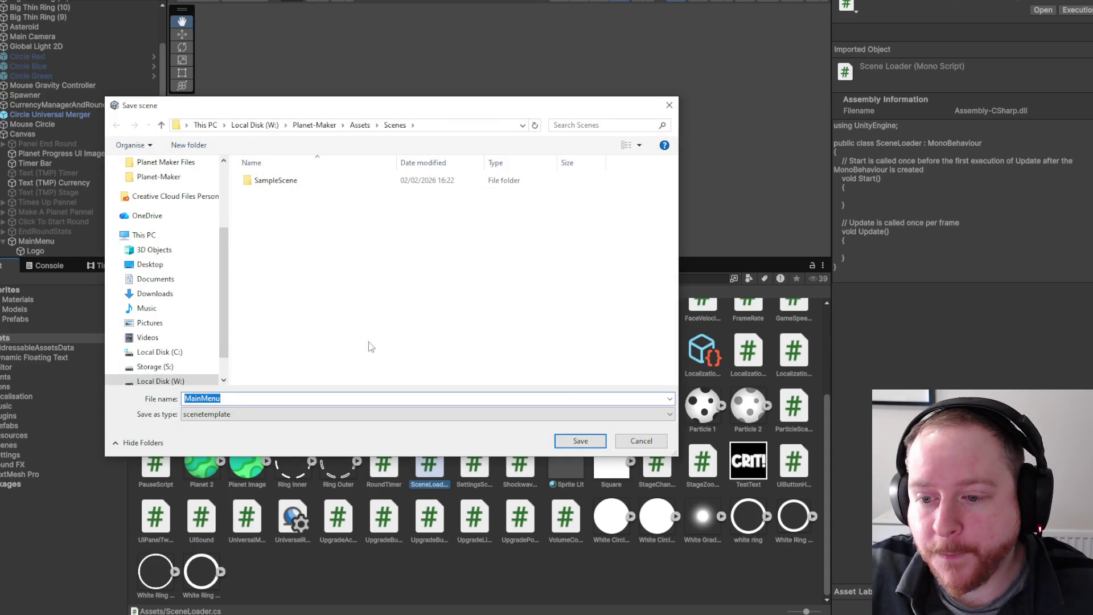
pyautogui.click(566, 414)
pyautogui.click(569, 436)
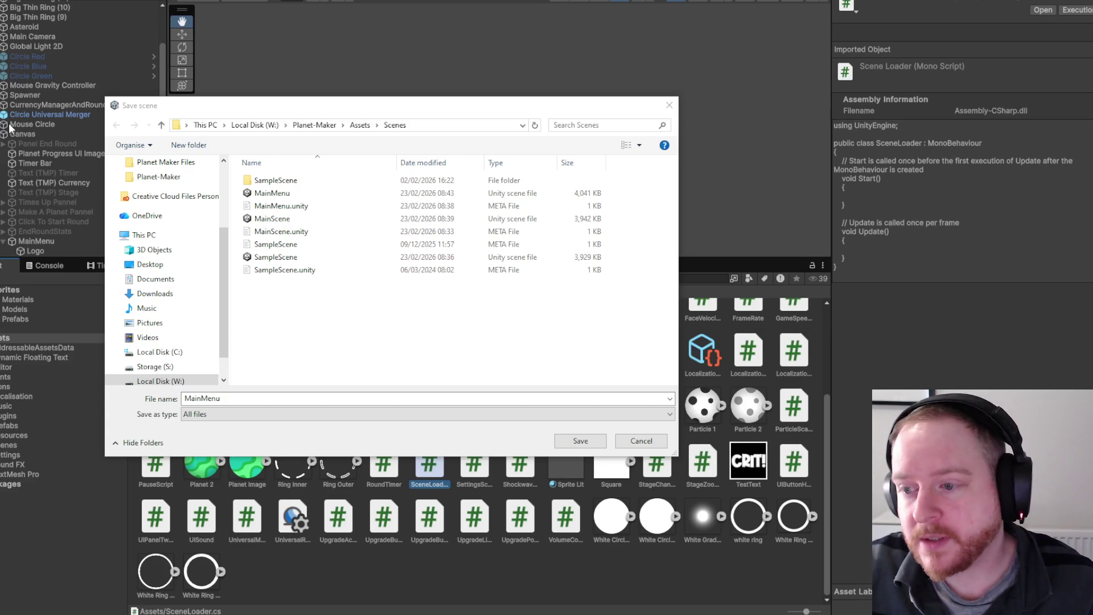
pyautogui.click(670, 106)
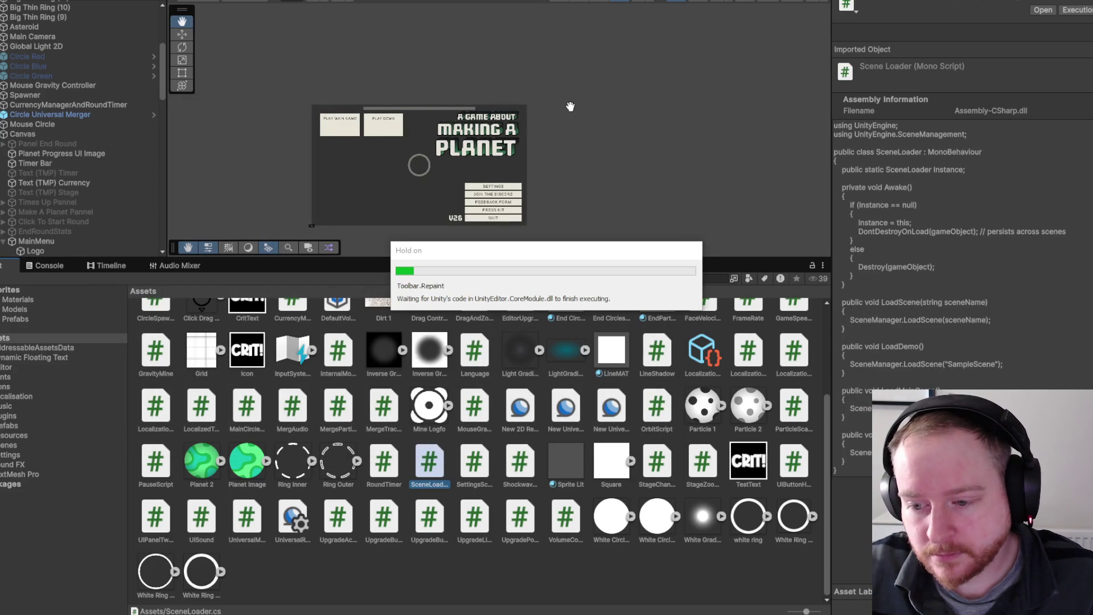
# Create an empty game object at the top of the Hierarchy named Scene Loader.
pyautogui.moveTo(161, 75); pyautogui.dragTo(158, 23)
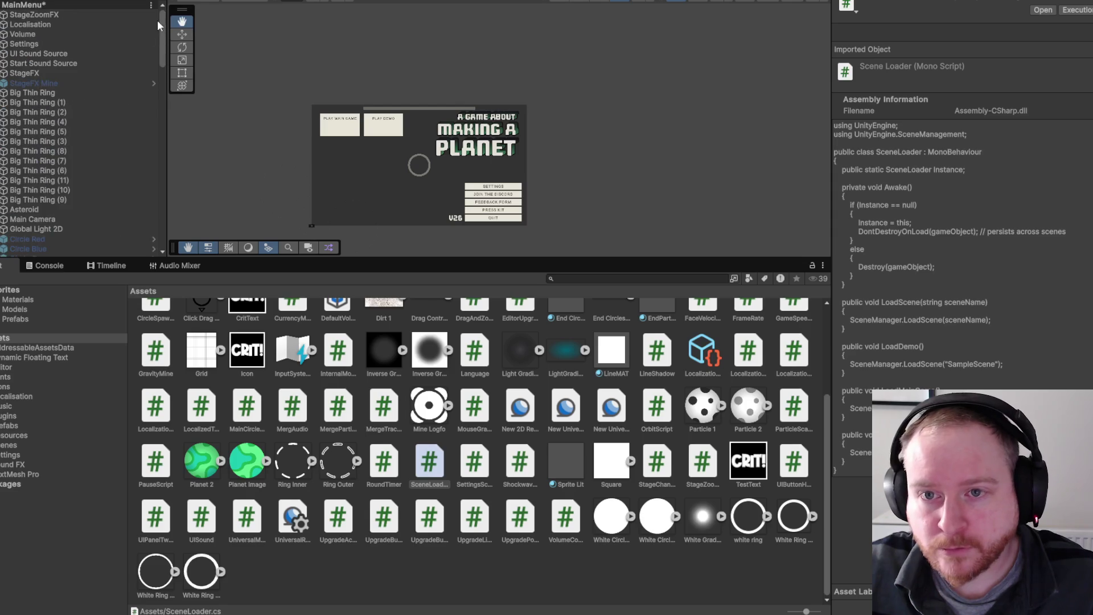
pyautogui.rightClick(62, 13)
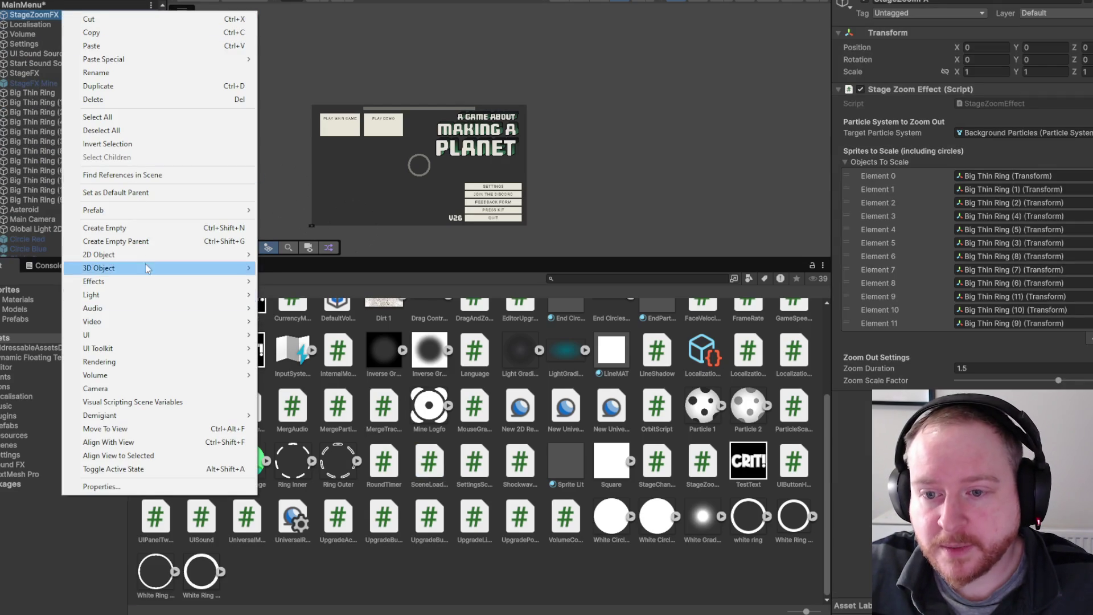
pyautogui.click(114, 228)
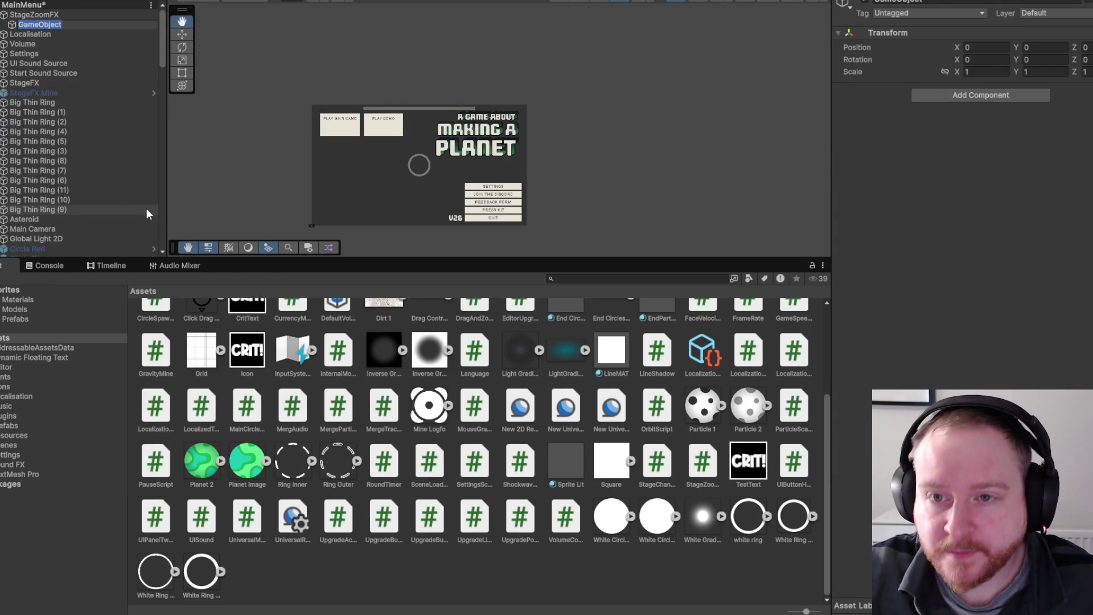
pyautogui.press('Return')
pyautogui.moveTo(56, 27); pyautogui.dragTo(50, 11)
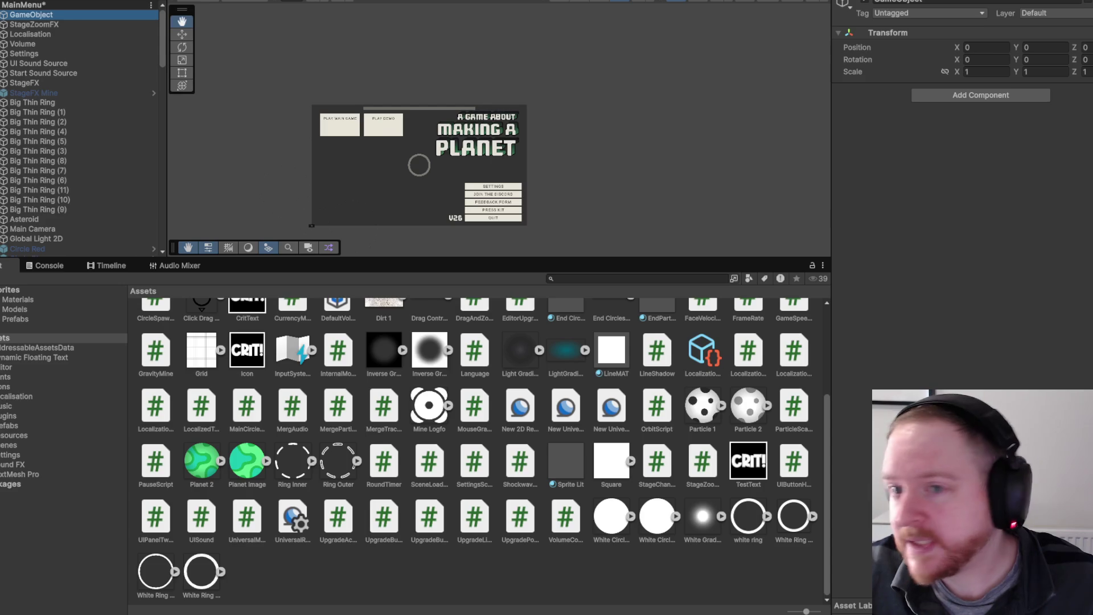
pyautogui.click(61, 12)
pyautogui.write('Scene Load')
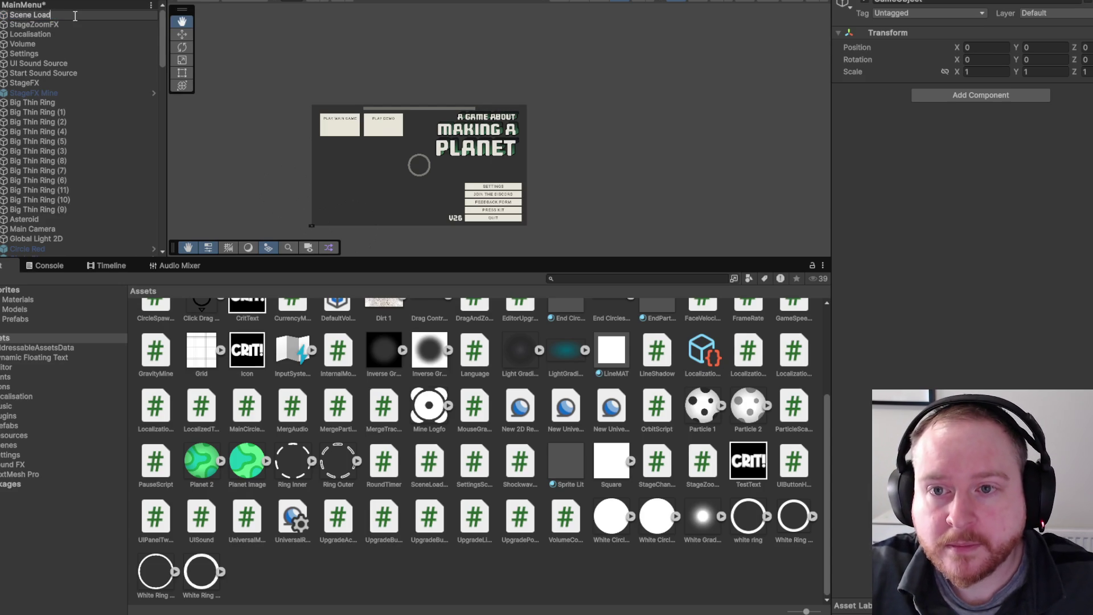
pyautogui.write('er')
pyautogui.press('Return')
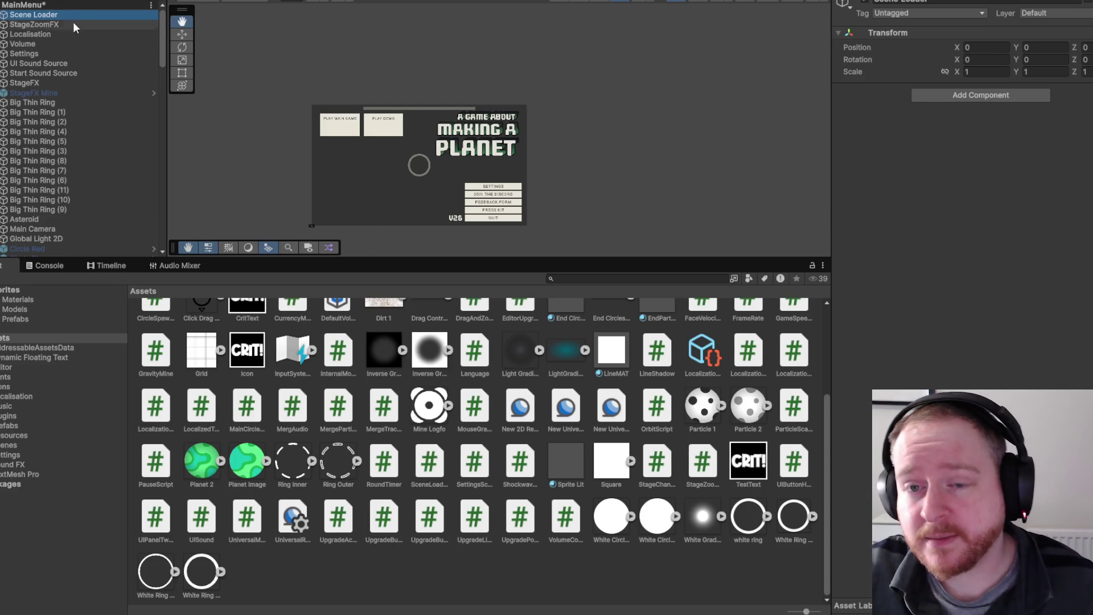
# Attach the Scene Loader script component to the Scene Loader object.
pyautogui.click(74, 27)
pyautogui.click(58, 16)
pyautogui.click(962, 95)
pyautogui.write('scene')
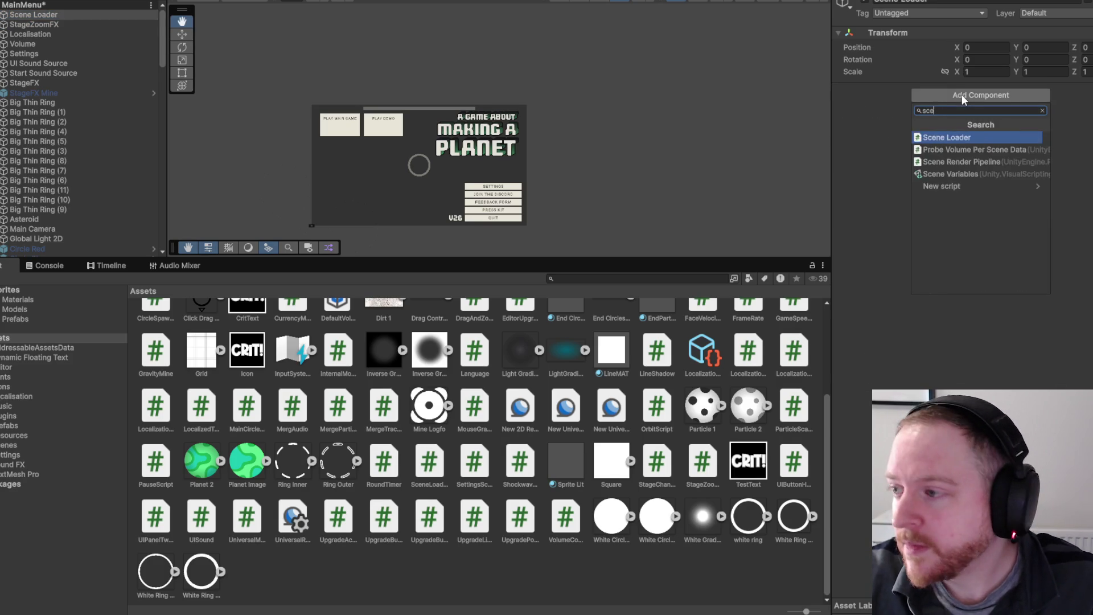
pyautogui.click(948, 137)
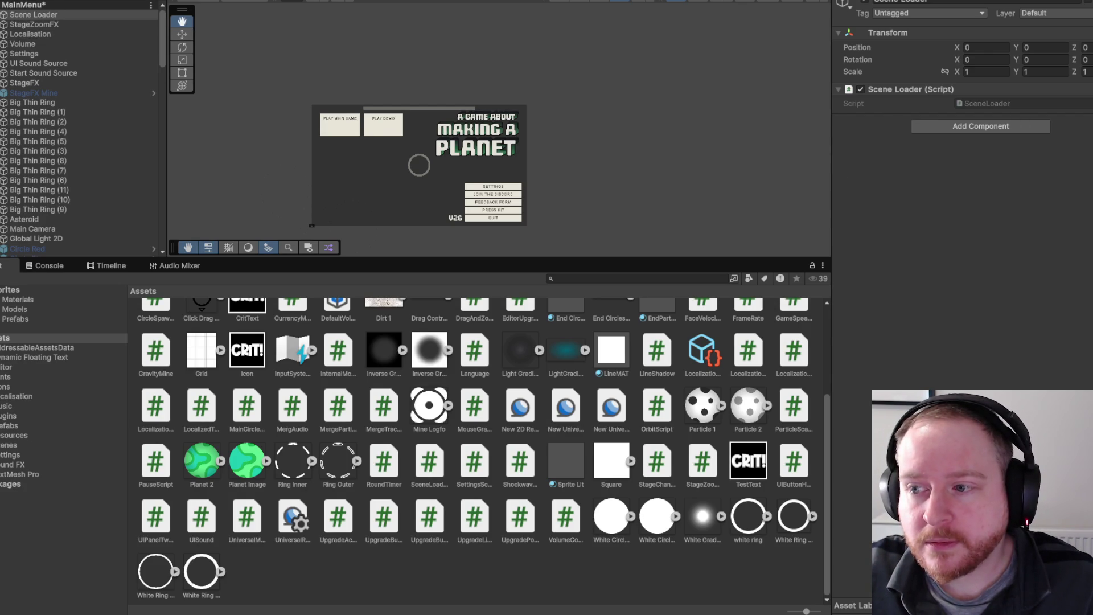
# Make the PLAY DEMO button's empty On Click slot call SceneLoader.LoadDemo on the Scene Loader object.
pyautogui.scroll(-5, 68, 85)
pyautogui.scroll(-7, 66, 99)
pyautogui.scroll(-2, 104, 170)
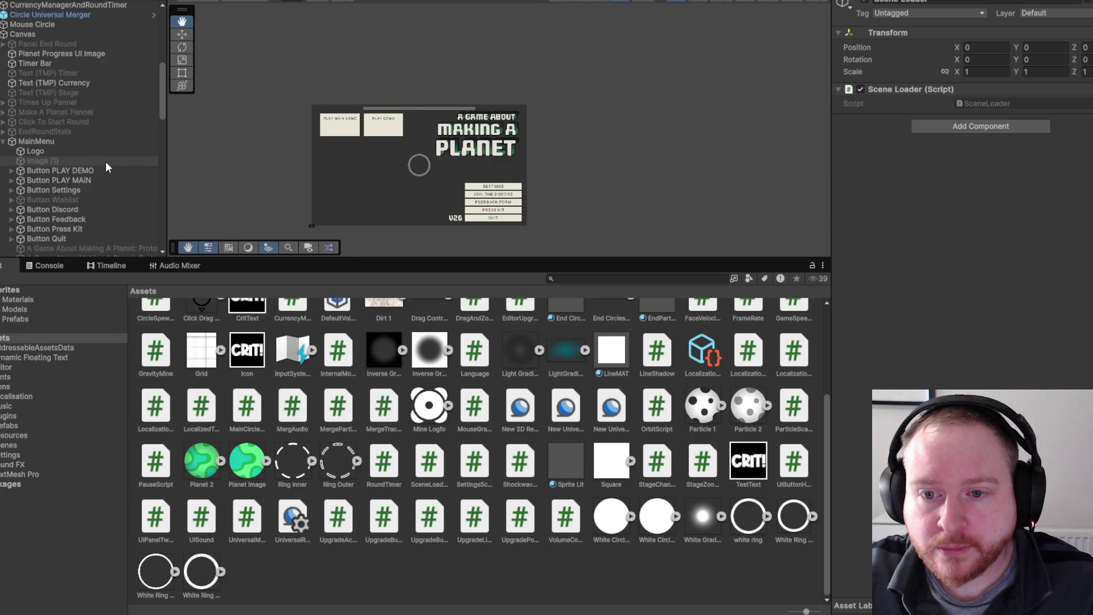
pyautogui.click(106, 170)
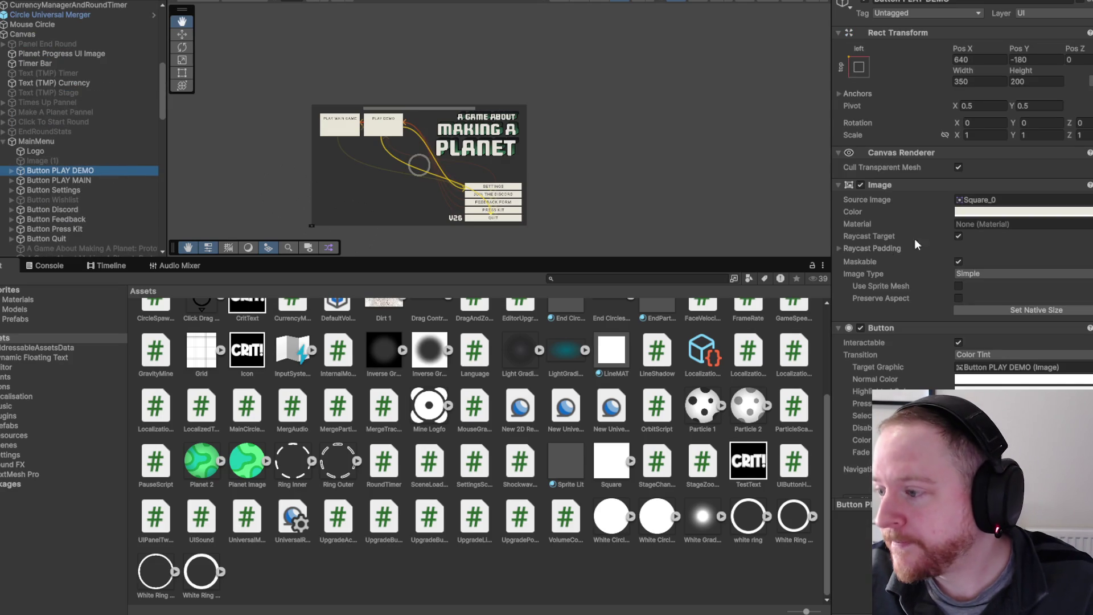
pyautogui.scroll(-8, 910, 239)
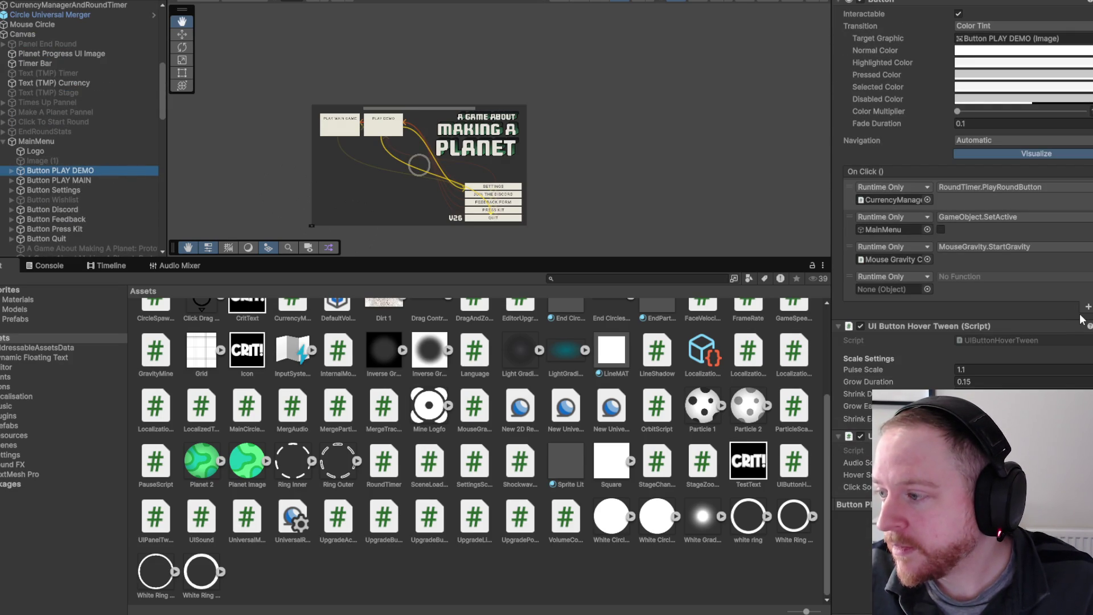
pyautogui.scroll(10, 101, 32)
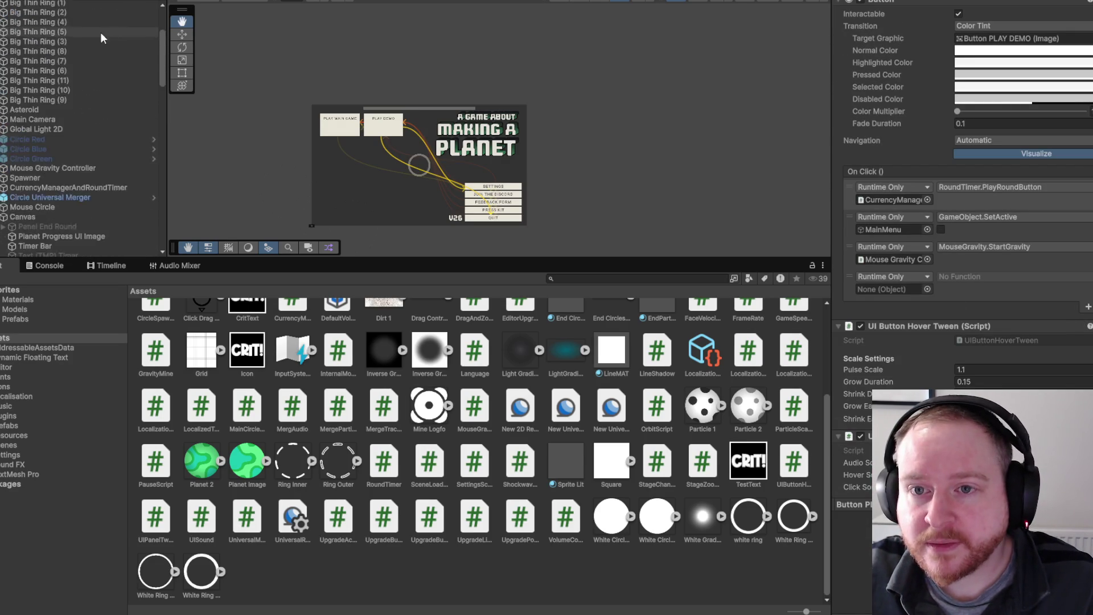
pyautogui.moveTo(86, 16); pyautogui.dragTo(896, 288)
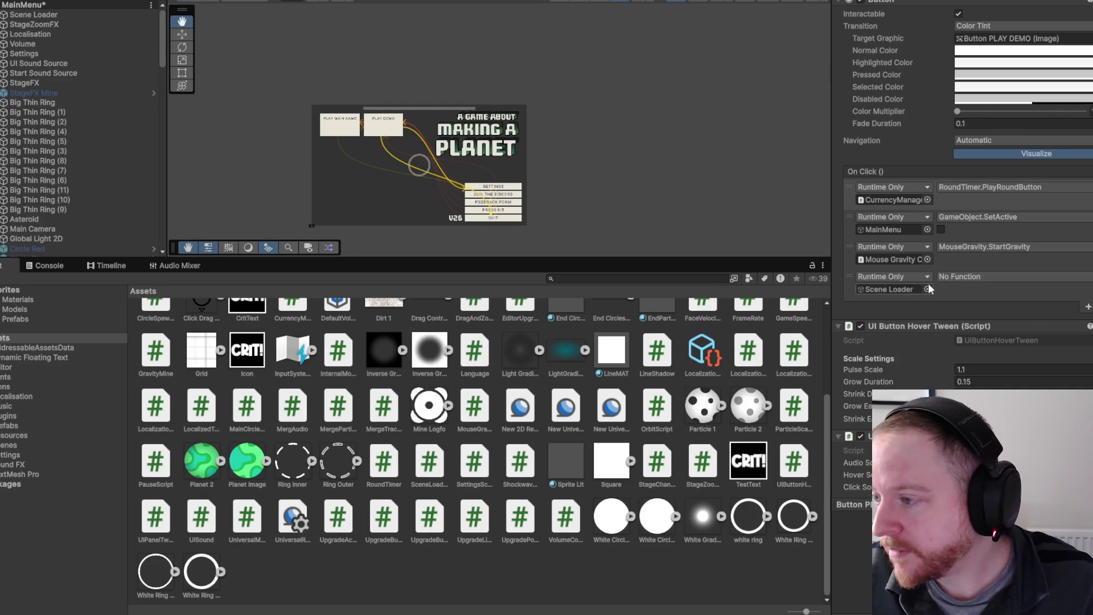
pyautogui.click(959, 276)
pyautogui.moveTo(996, 337)
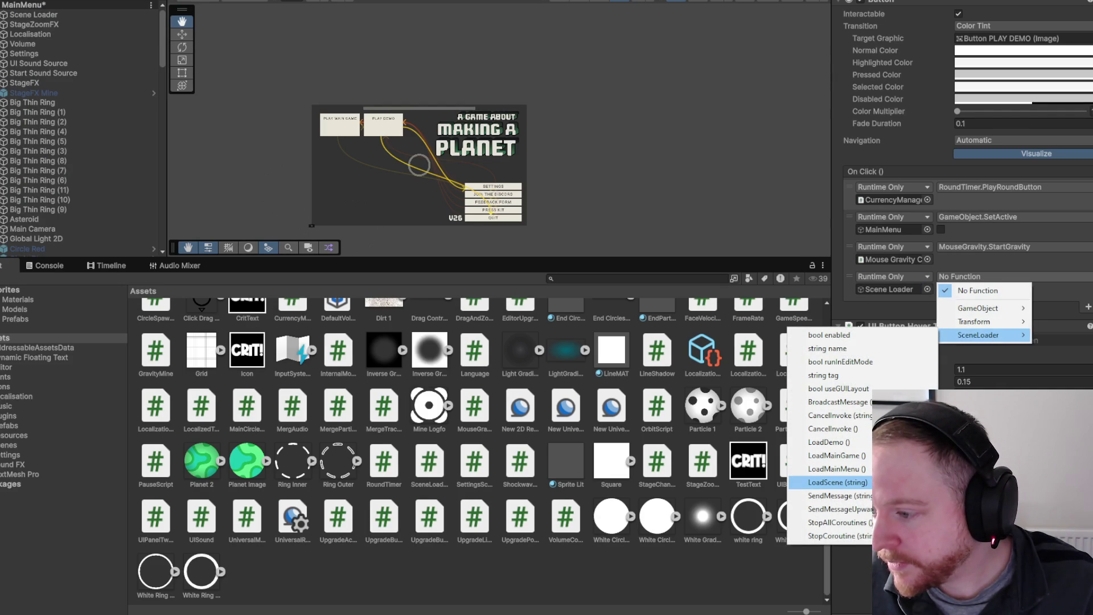
pyautogui.click(900, 442)
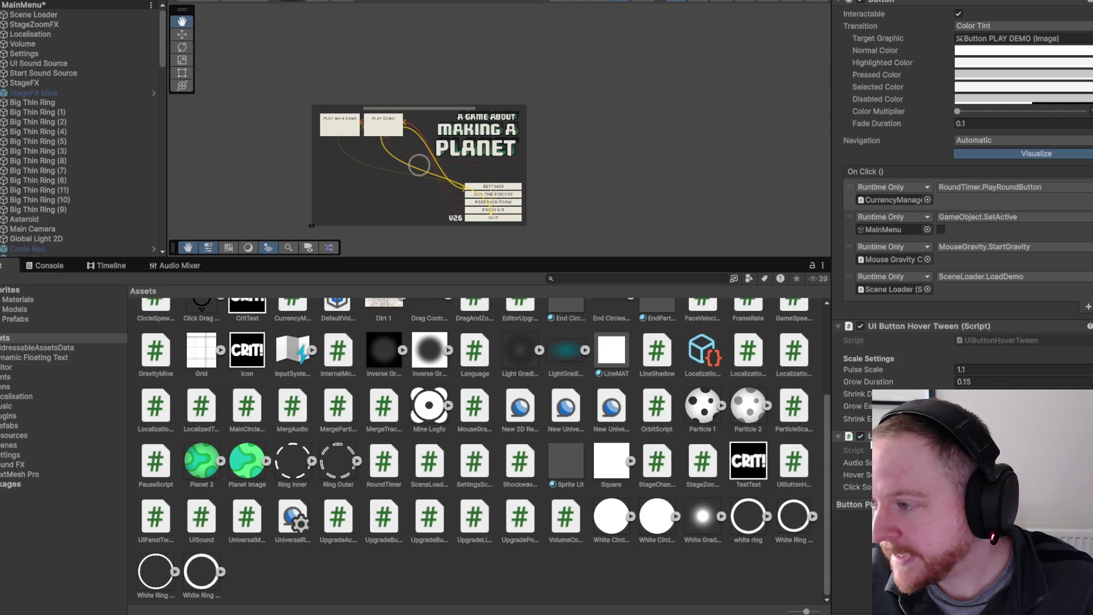
# Remove the StartGravity, PlayRoundButton and SetActive entries from the On Click list.
pyautogui.click(1002, 261)
pyautogui.click(1092, 307)
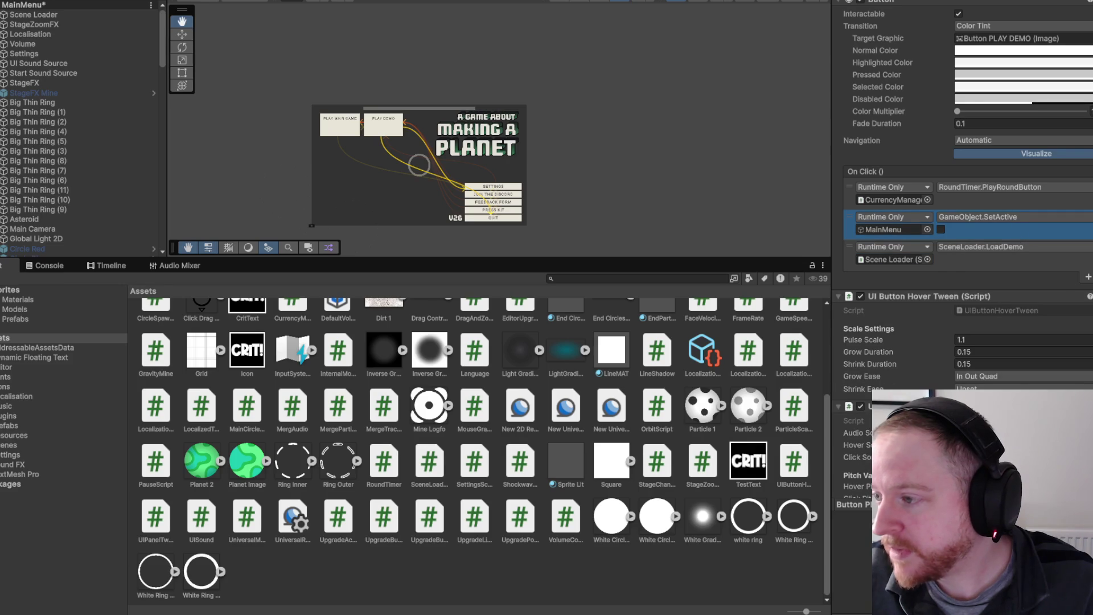
pyautogui.click(1092, 277)
pyautogui.click(1092, 246)
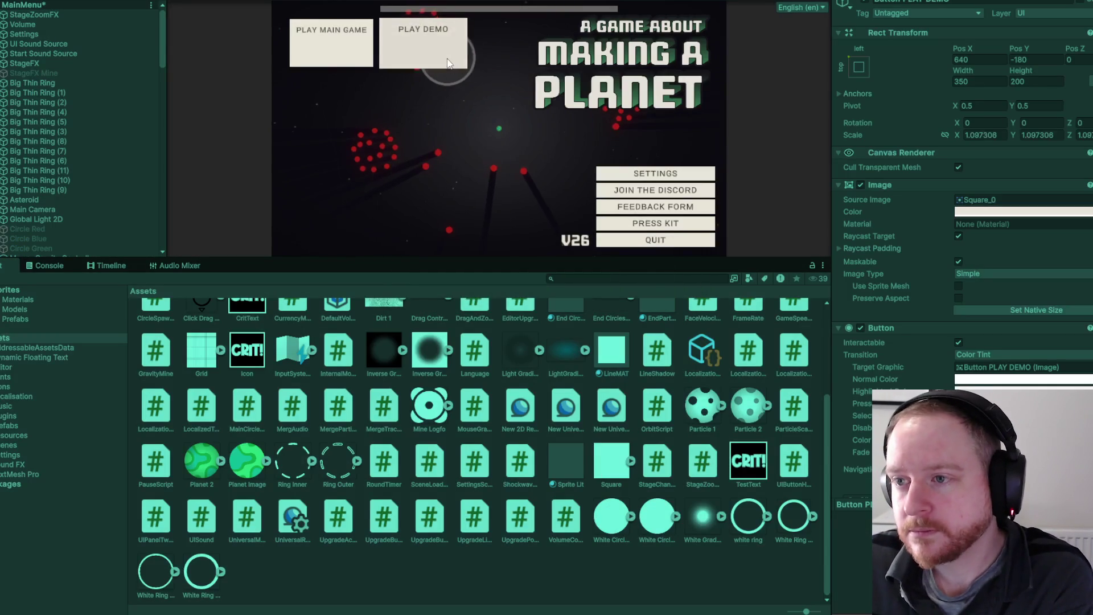
pyautogui.click(448, 62)
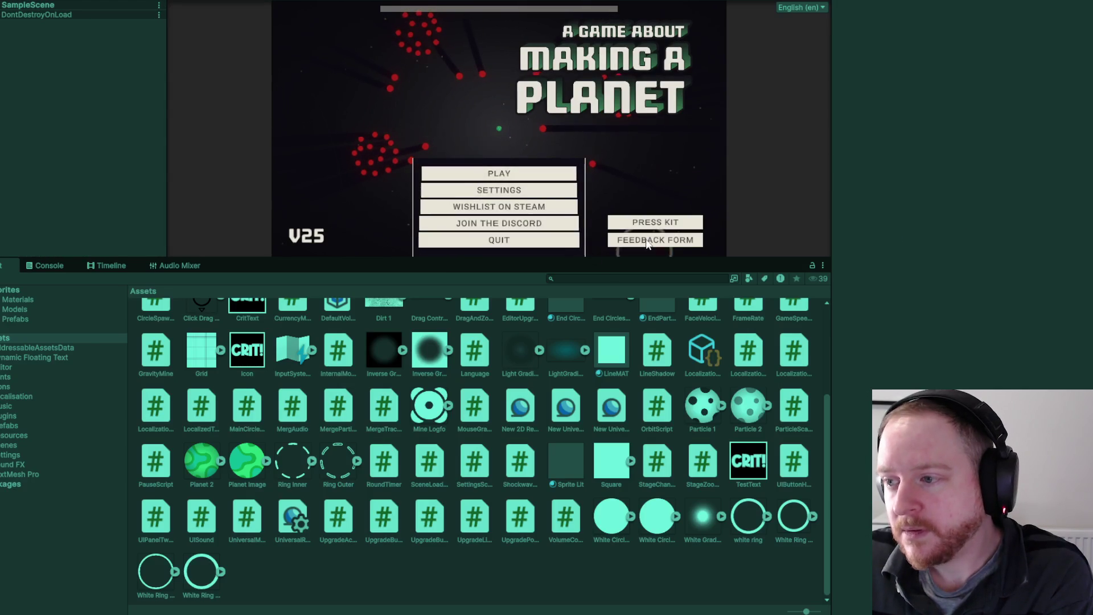
pyautogui.click(514, 69)
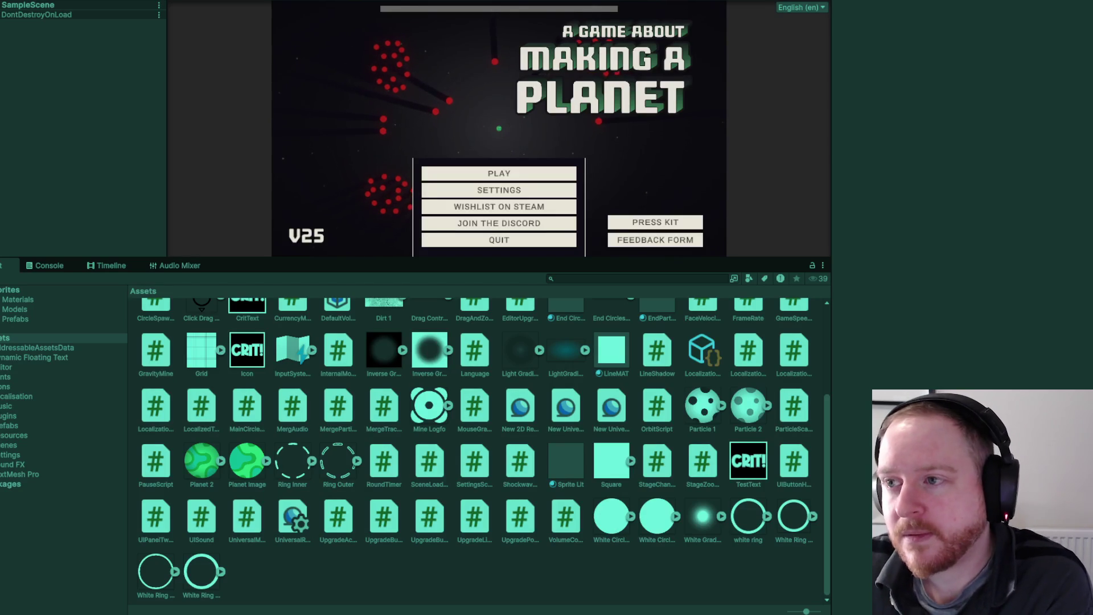
pyautogui.hotkey('ctrl', 'p')
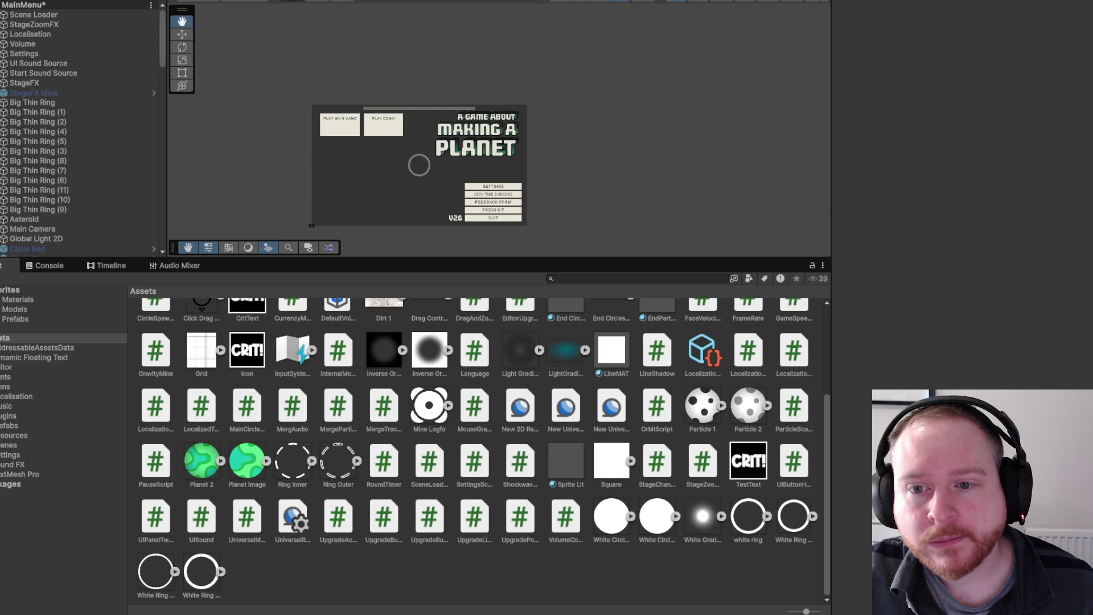
# Scroll down the MainMenu scene's Hierarchy after leaving Play mode.
pyautogui.scroll(-10, 85, 142)
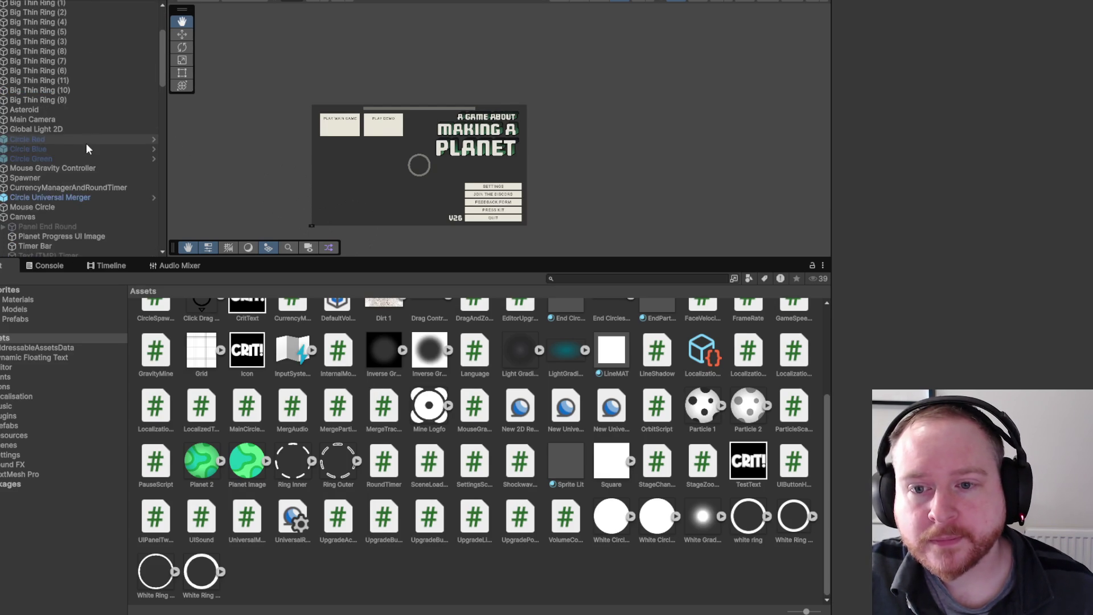
# Review Button PLAY's On Click list under MainMenu DEMO, then bring up File > Open Recent Scene.
pyautogui.scroll(-6, 90, 152)
pyautogui.scroll(-4, 90, 151)
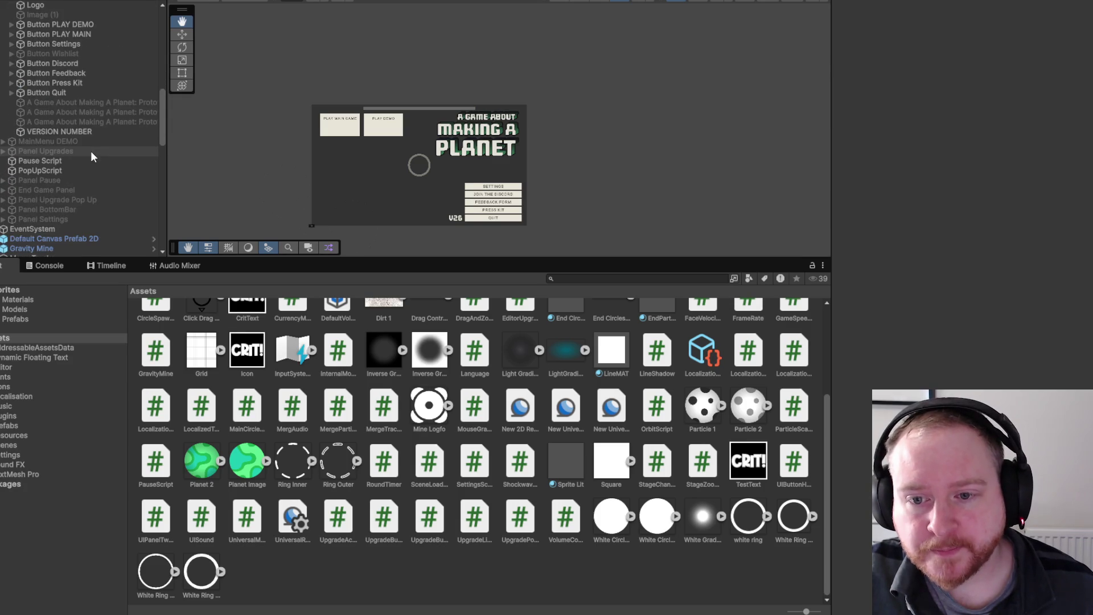
pyautogui.scroll(3, 91, 158)
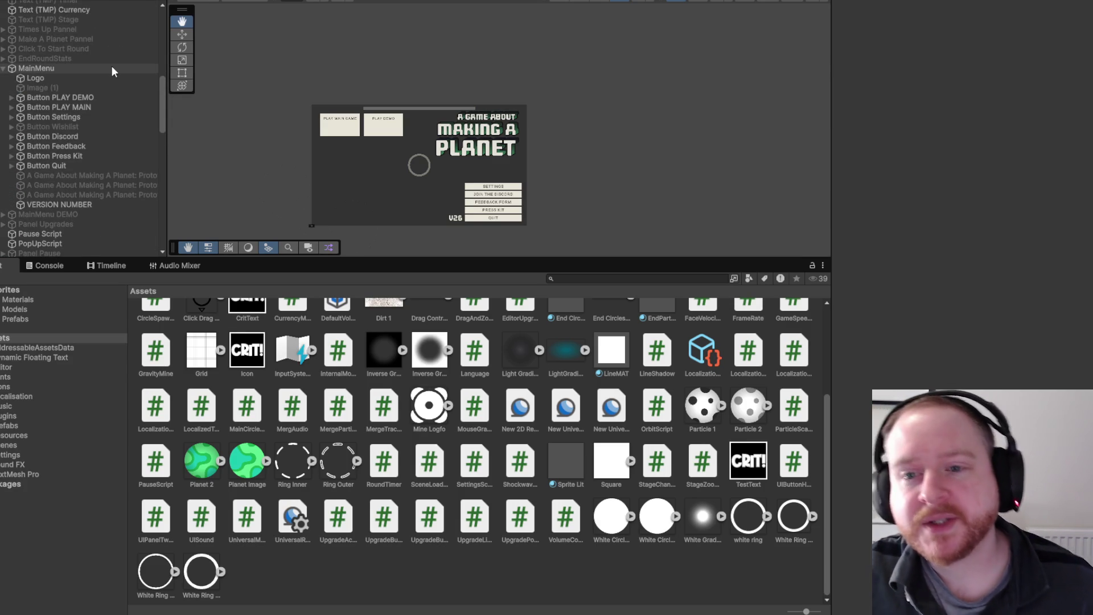
pyautogui.scroll(-2, 98, 117)
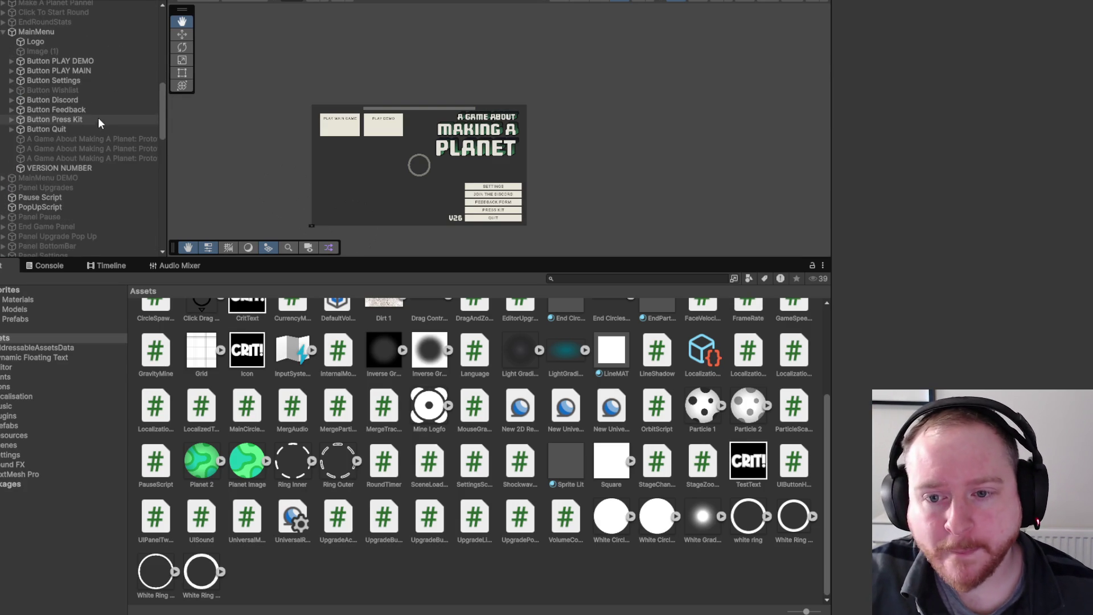
pyautogui.click(4, 32)
pyautogui.click(6, 43)
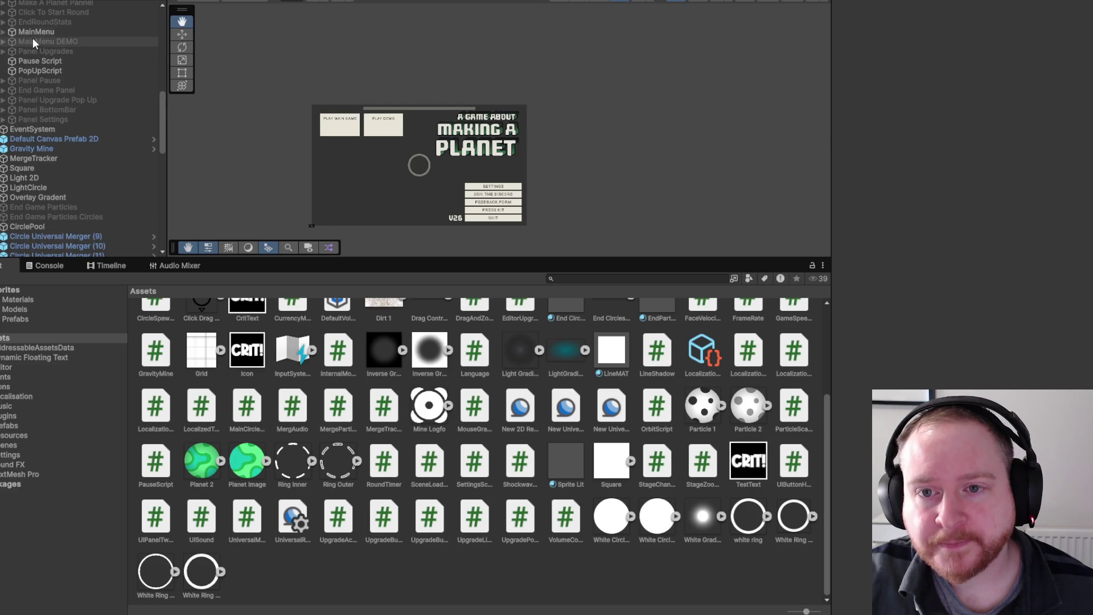
pyautogui.click(4, 42)
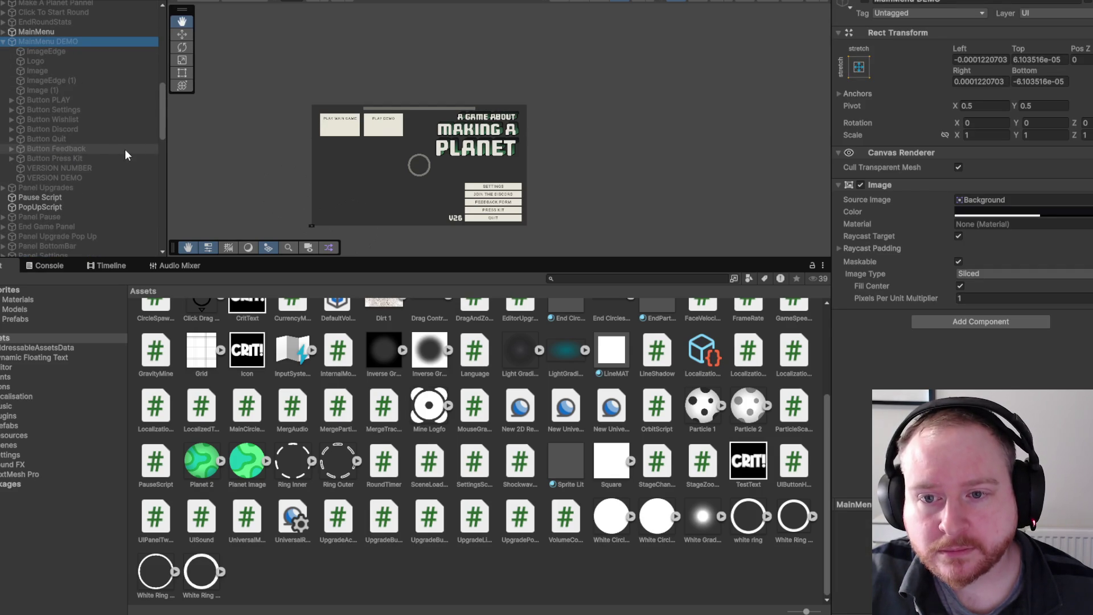
pyautogui.click(119, 100)
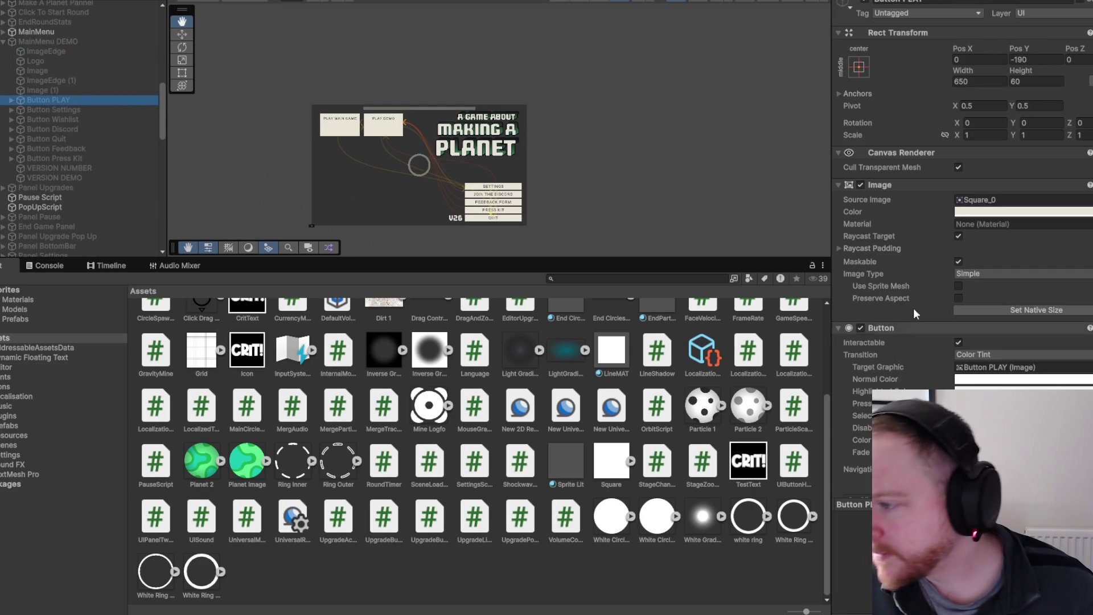
pyautogui.scroll(-5, 959, 255)
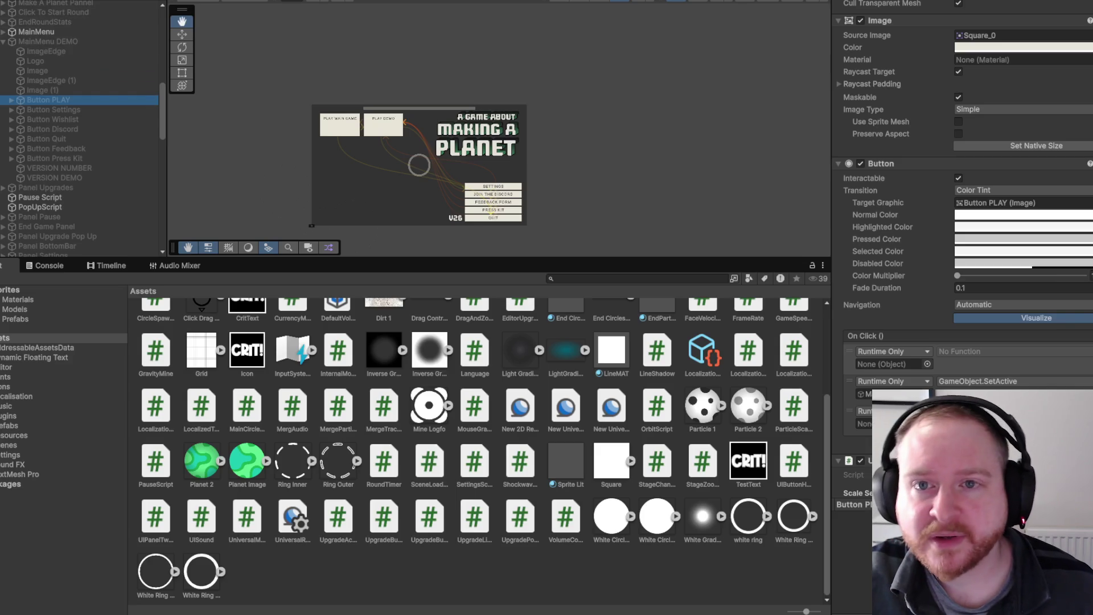
pyautogui.click(9, 0)
pyautogui.moveTo(114, 1)
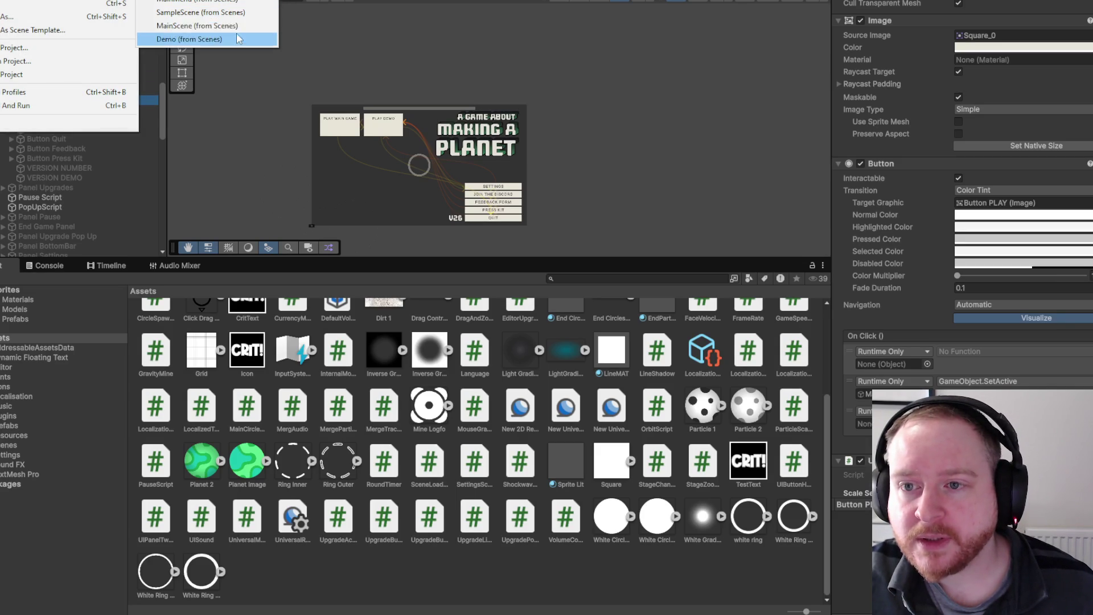
# Open the recent Demo scene, saving changes to the current scene first.
pyautogui.click(235, 13)
pyautogui.click(538, 310)
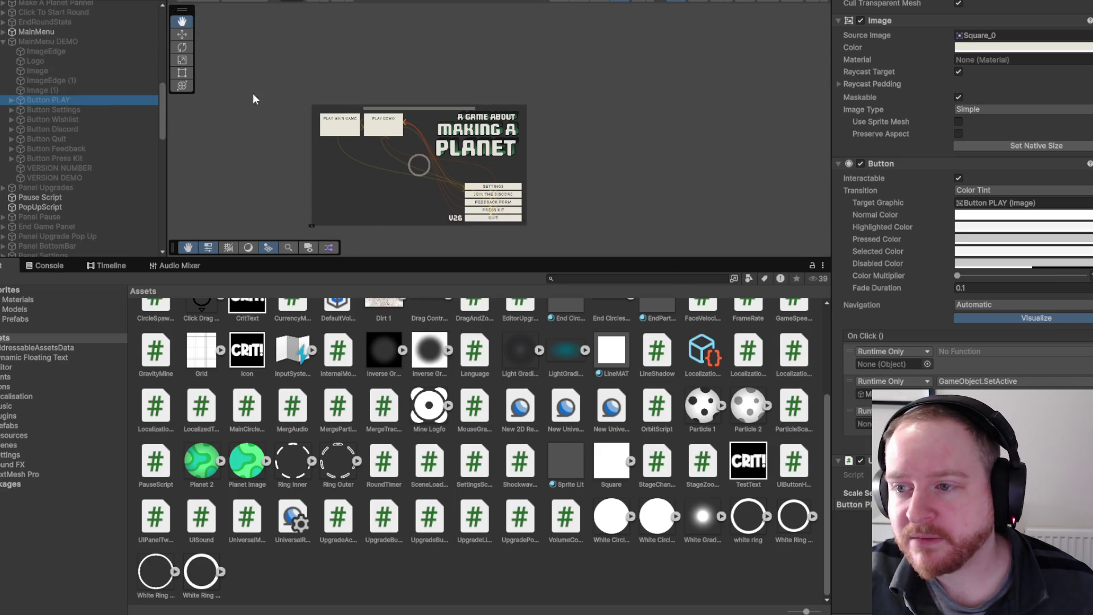
pyautogui.scroll(5, 69, 143)
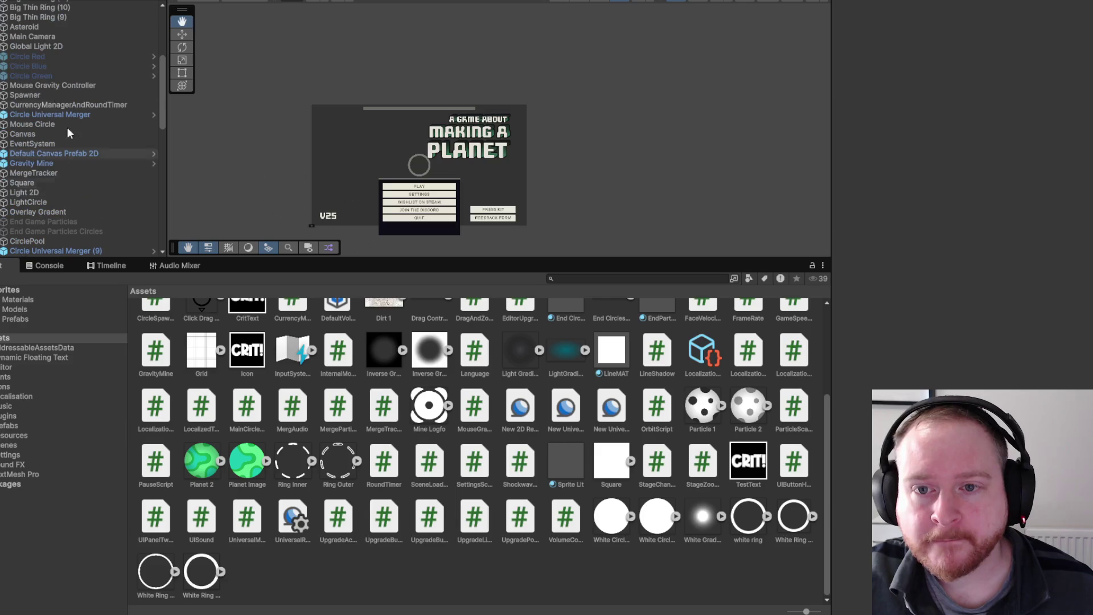
# Select Canvas > MainMenu DEMO > Button PLAY and widen the Inspector to read its On Click entries.
pyautogui.click(4, 133)
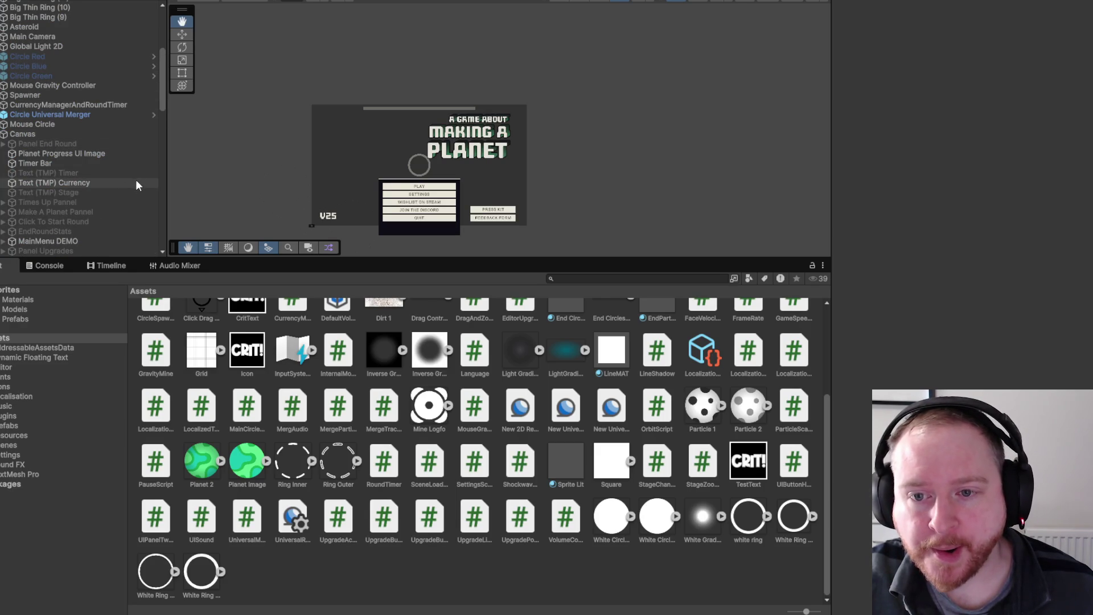
pyautogui.scroll(-2, 137, 183)
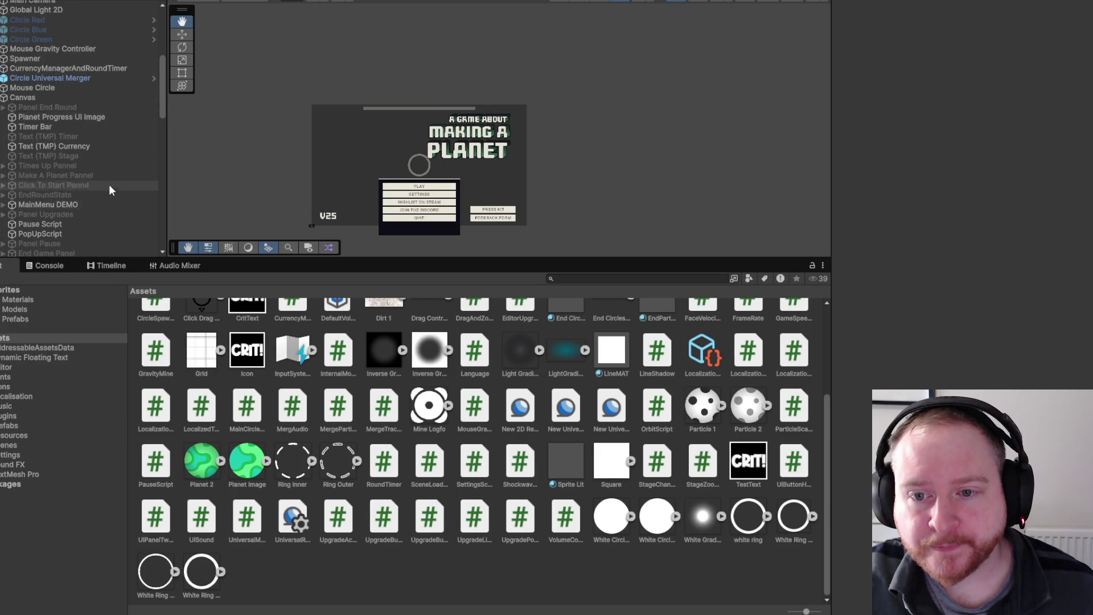
pyautogui.click(3, 205)
pyautogui.scroll(-4, 6, 210)
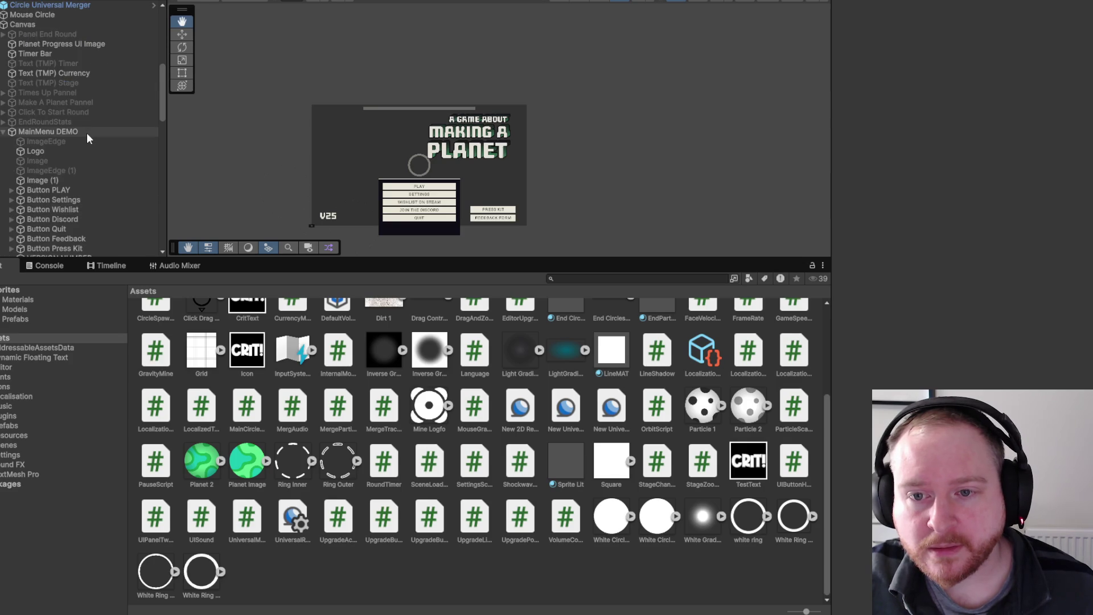
pyautogui.click(68, 190)
pyautogui.scroll(-3, 942, 250)
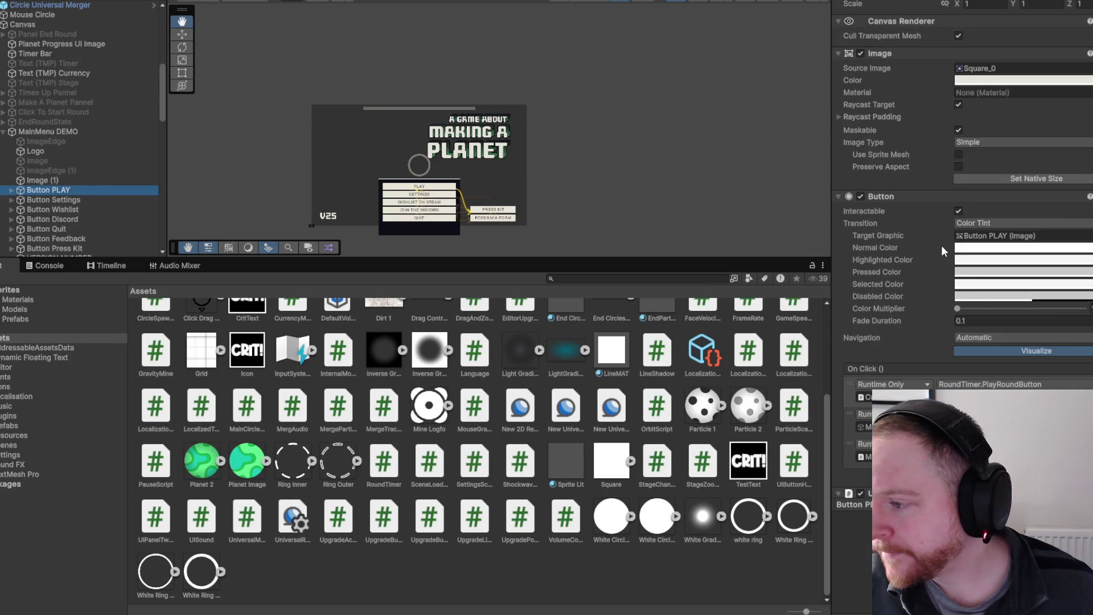
pyautogui.moveTo(831, 247); pyautogui.dragTo(749, 249)
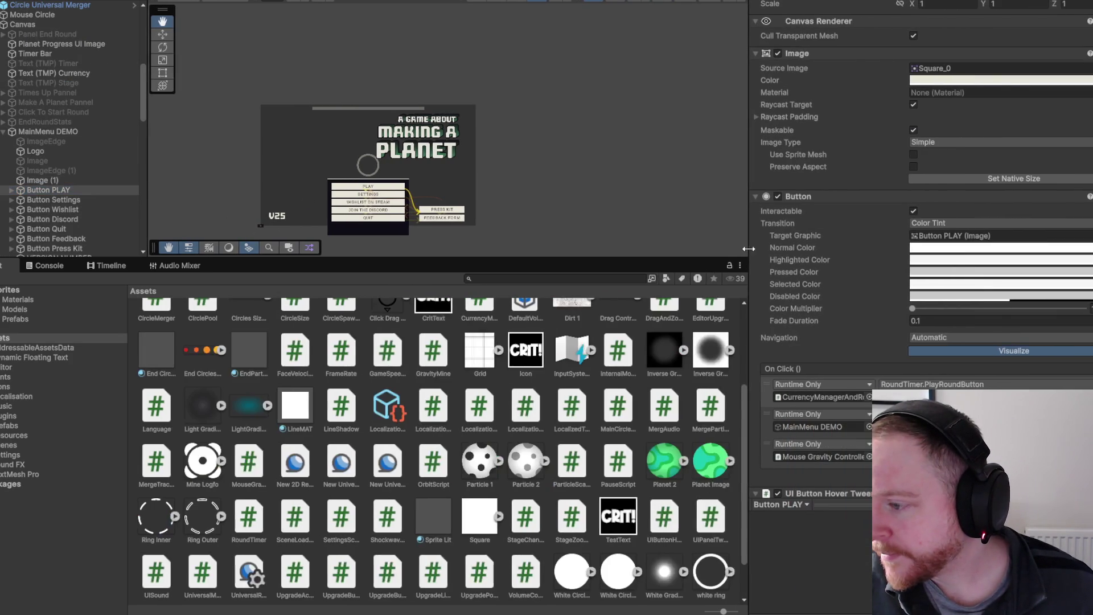
pyautogui.scroll(-2, 883, 292)
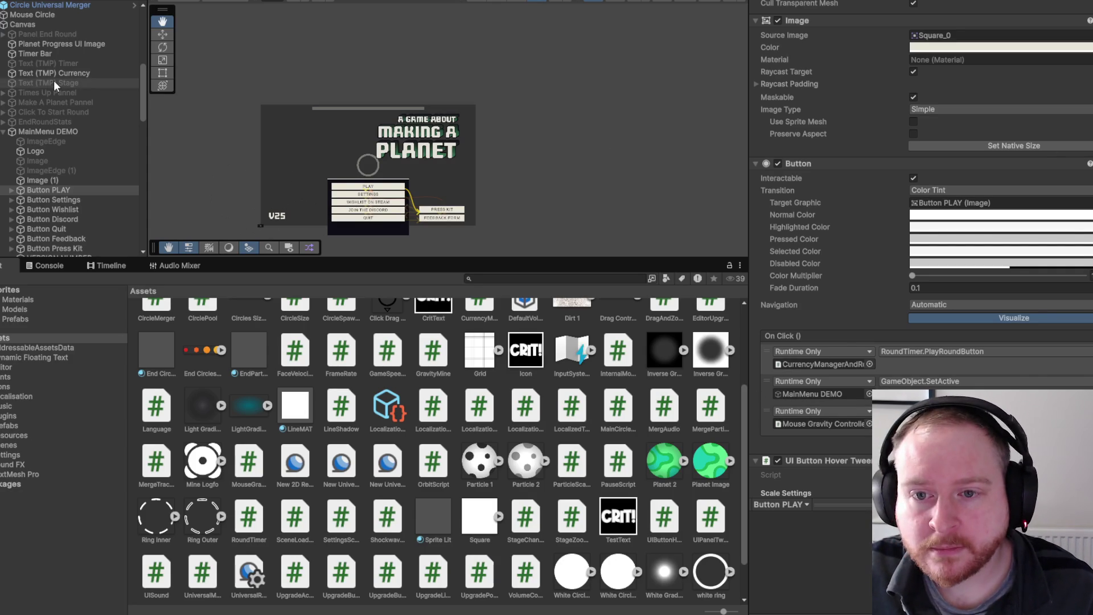
# Open the referenced Mouse Gravity Controller and ping its MouseGravity script asset in the Project.
pyautogui.doubleClick(834, 420)
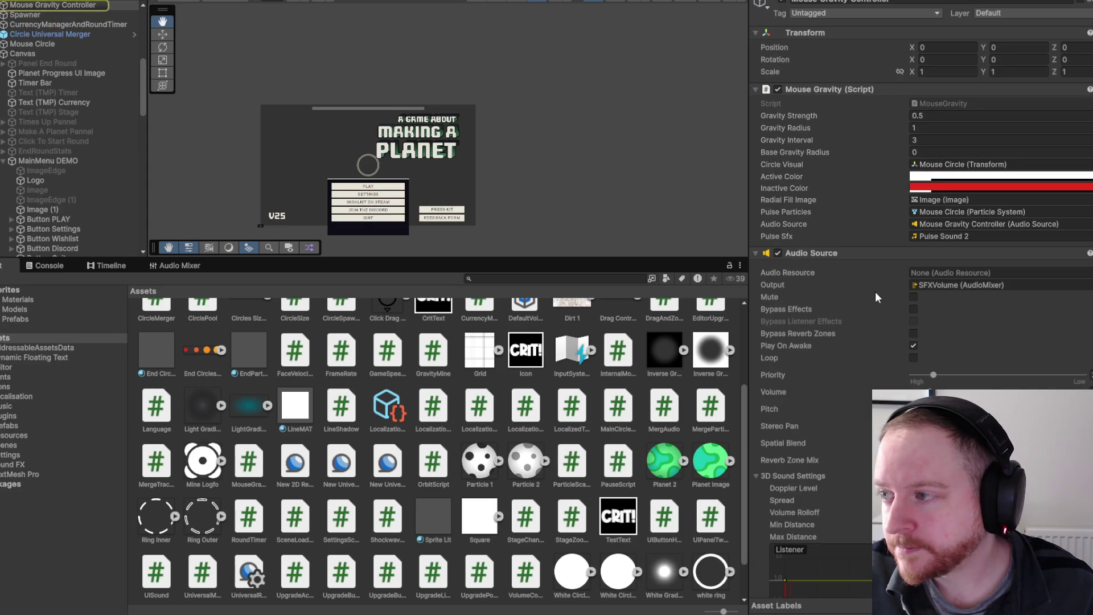
pyautogui.click(967, 101)
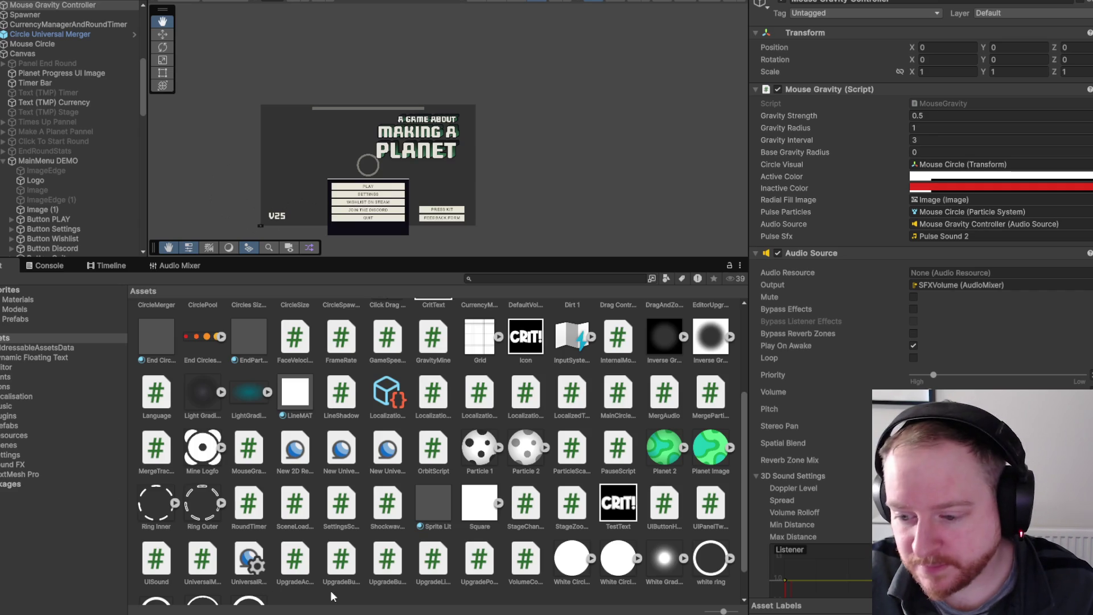
pyautogui.scroll(-2, 326, 592)
pyautogui.rightClick(361, 573)
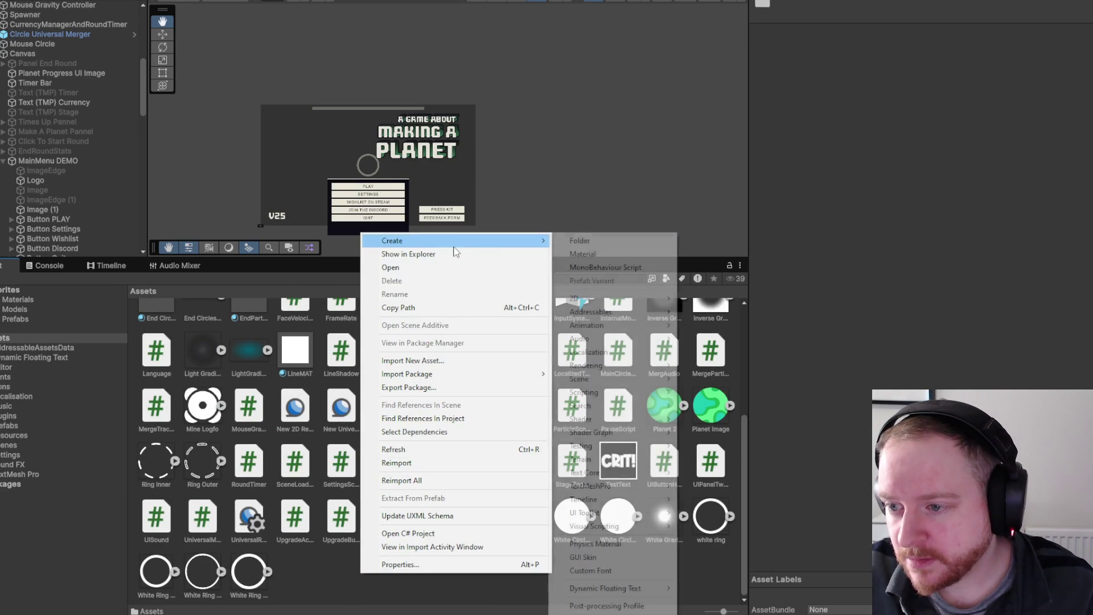
# Create a new MonoBehaviour script in Assets named DemoSceneBootstrap.
pyautogui.click(591, 267)
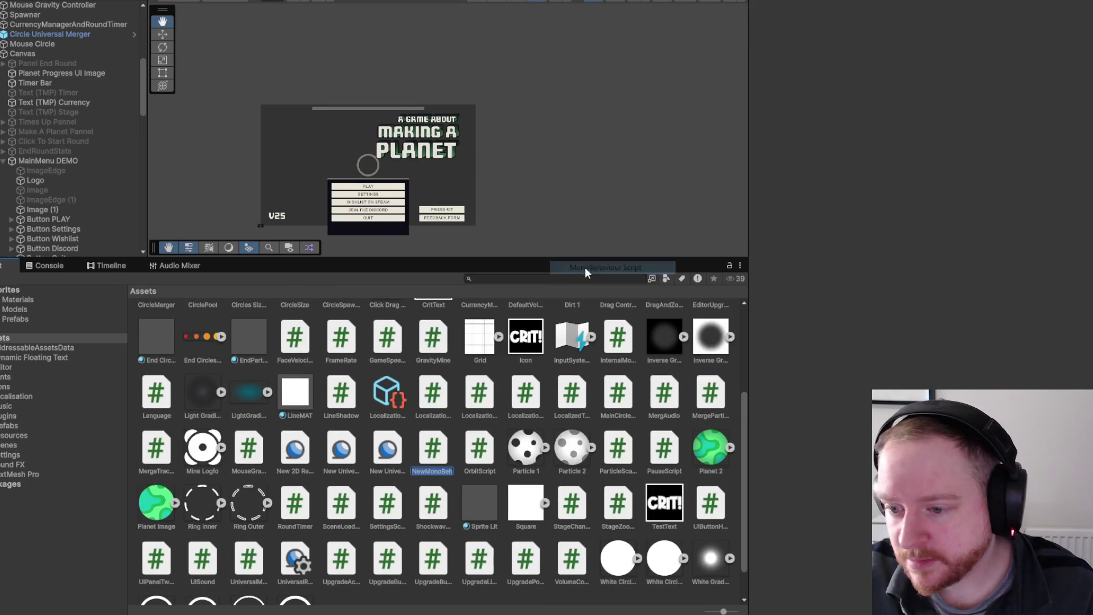
pyautogui.write('Demo')
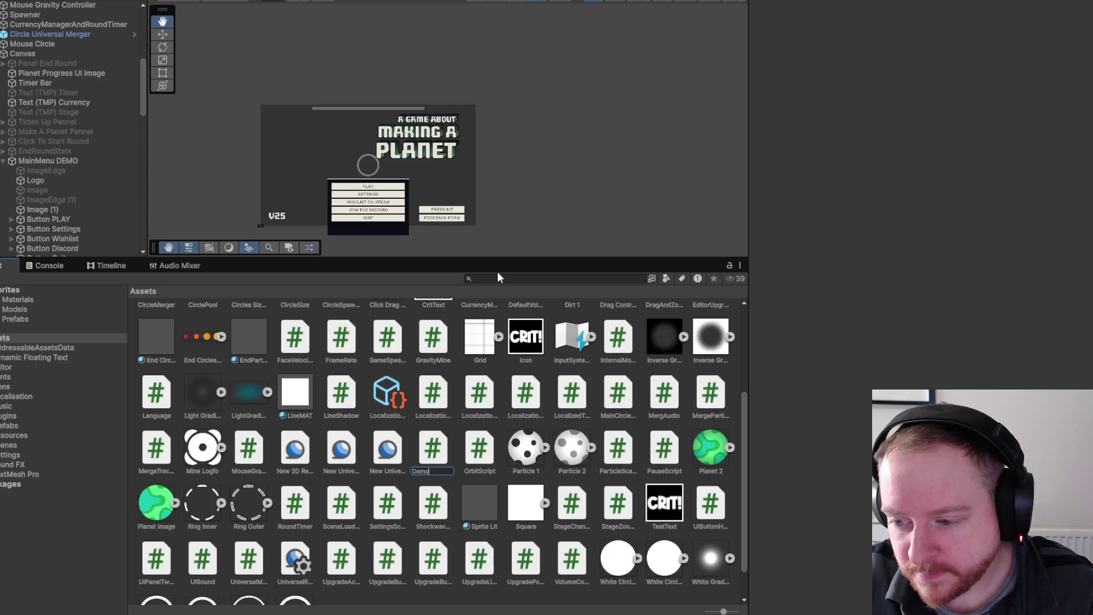
pyautogui.write('SceneB')
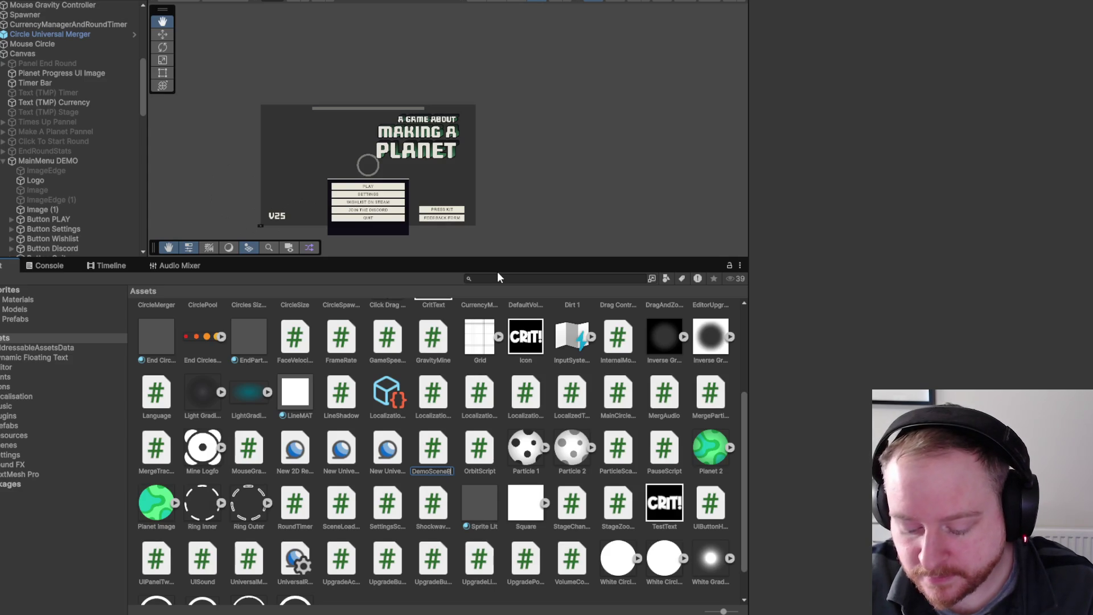
pyautogui.write('u')
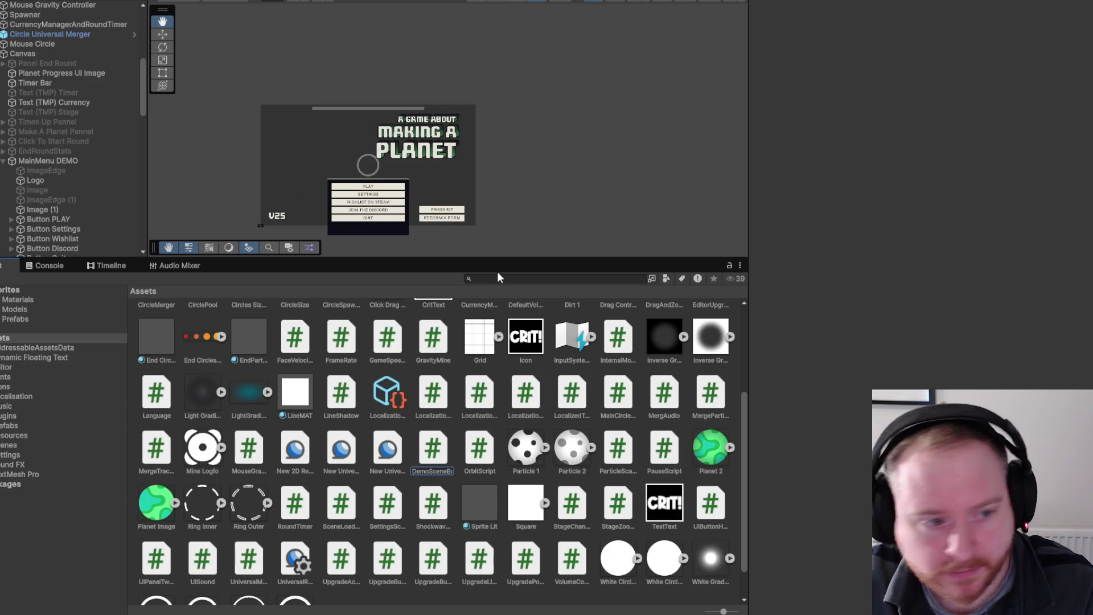
pyautogui.write('otstrap')
pyautogui.press('Return')
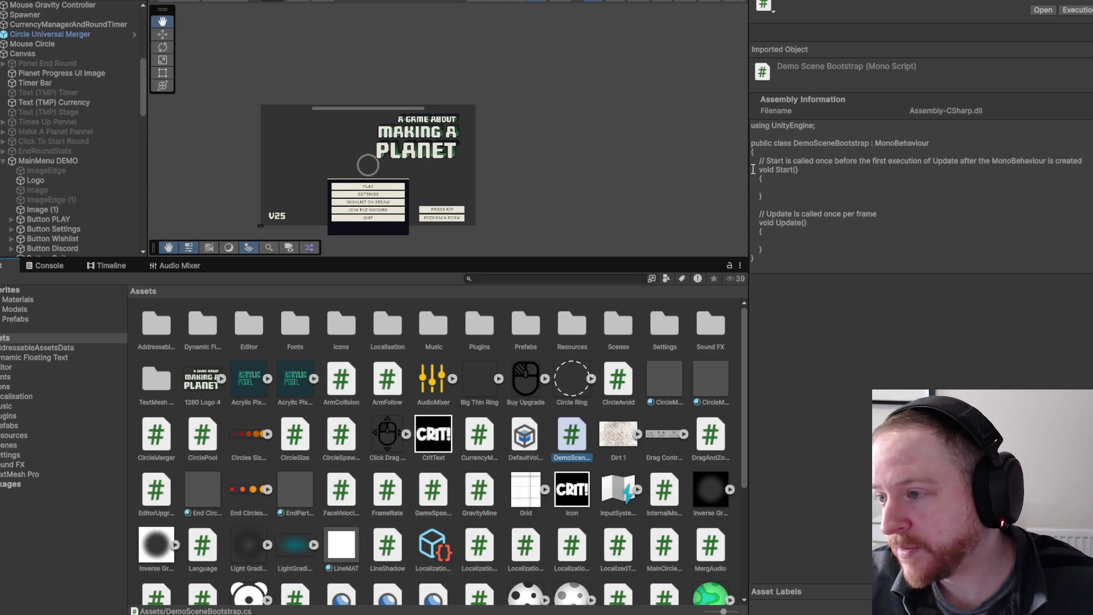
# Narrow the Inspector and Project panels to enlarge the Scene view, and recentre the menu.
pyautogui.moveTo(746, 174); pyautogui.dragTo(900, 193)
pyautogui.moveTo(663, 265)
pyautogui.mouseDown()
pyautogui.moveTo(663, 515)
pyautogui.moveTo(662, 501)
pyautogui.mouseUp()
pyautogui.moveTo(342, 313)
pyautogui.mouseDown()
pyautogui.moveTo(398, 263)
pyautogui.moveTo(362, 305)
pyautogui.mouseUp()
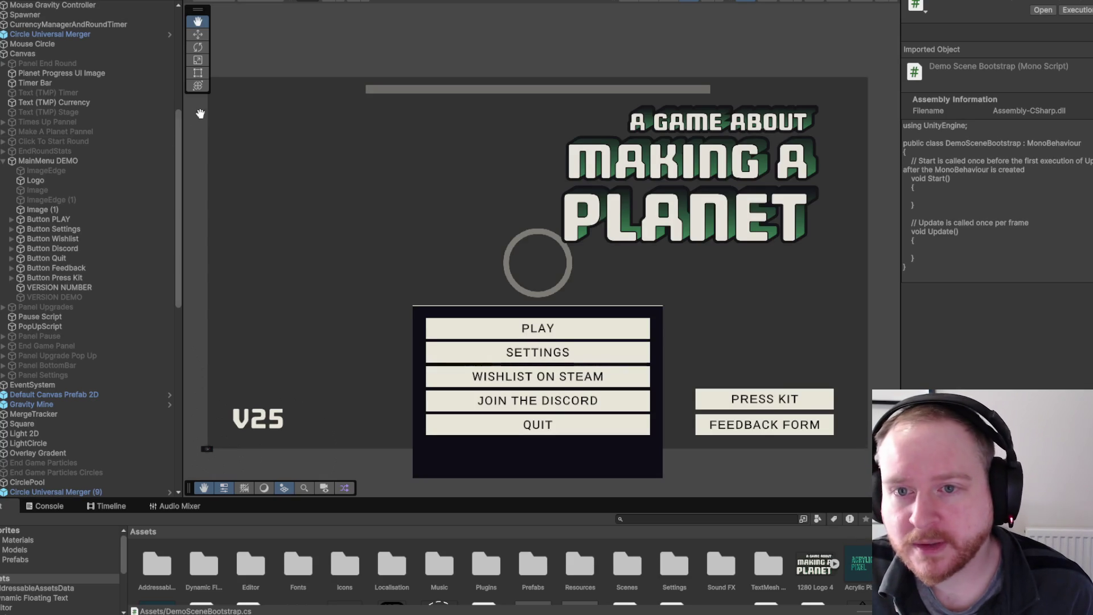
pyautogui.scroll(5, 105, 257)
pyautogui.scroll(4, 105, 257)
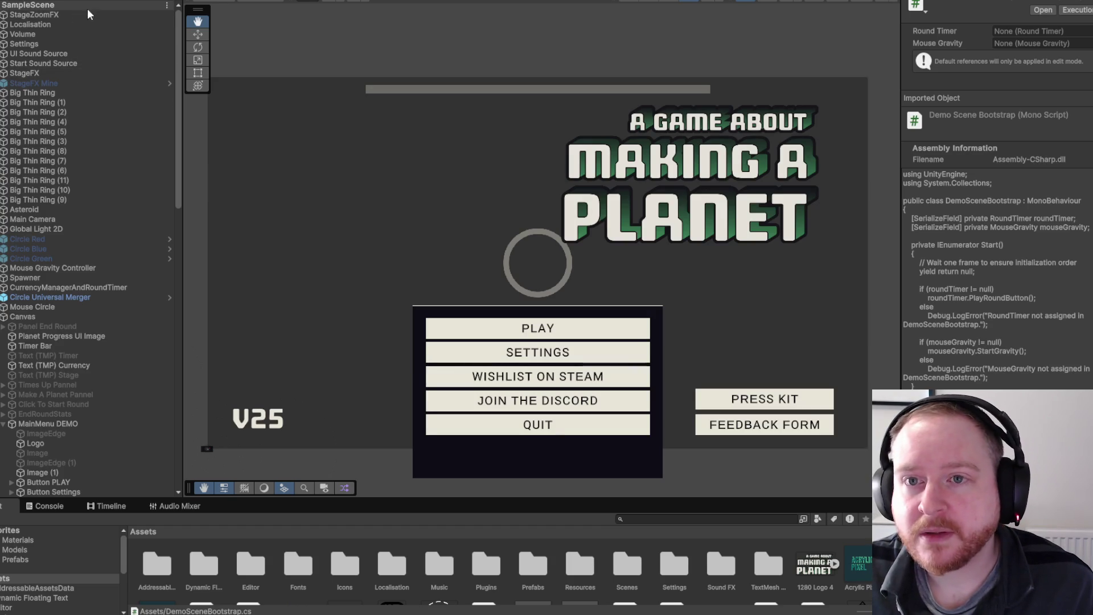
# Select the StageZoomFX object in the Hierarchy.
pyautogui.click(59, 17)
# Create an empty object named DemoSceneBootstrap and move it to the scene's top level.
pyautogui.rightClick(59, 19)
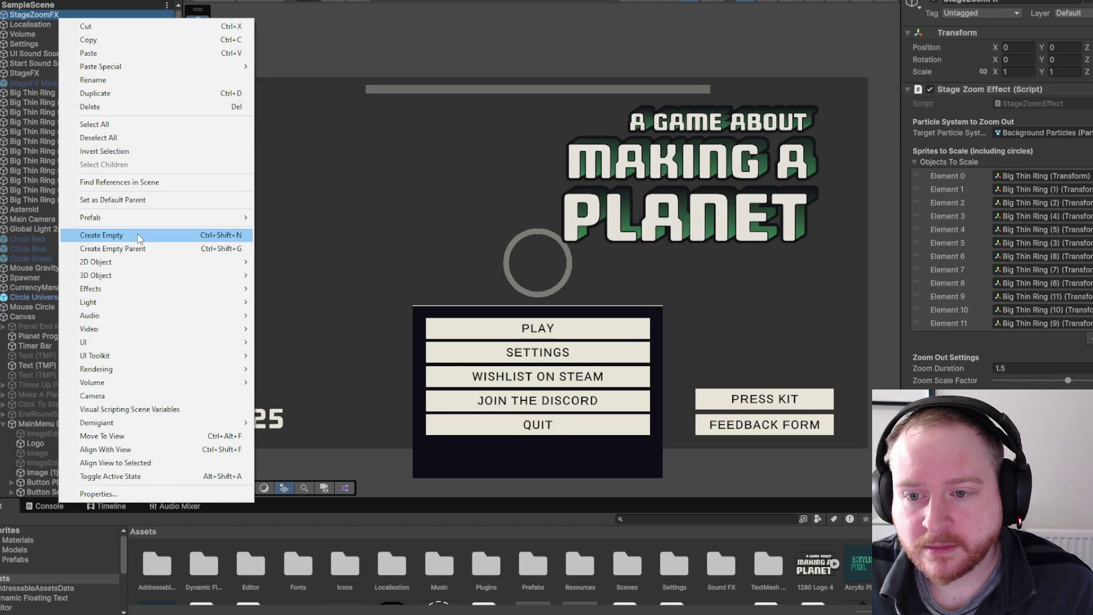
pyautogui.click(138, 235)
pyautogui.write('DemoSceneBootstrap')
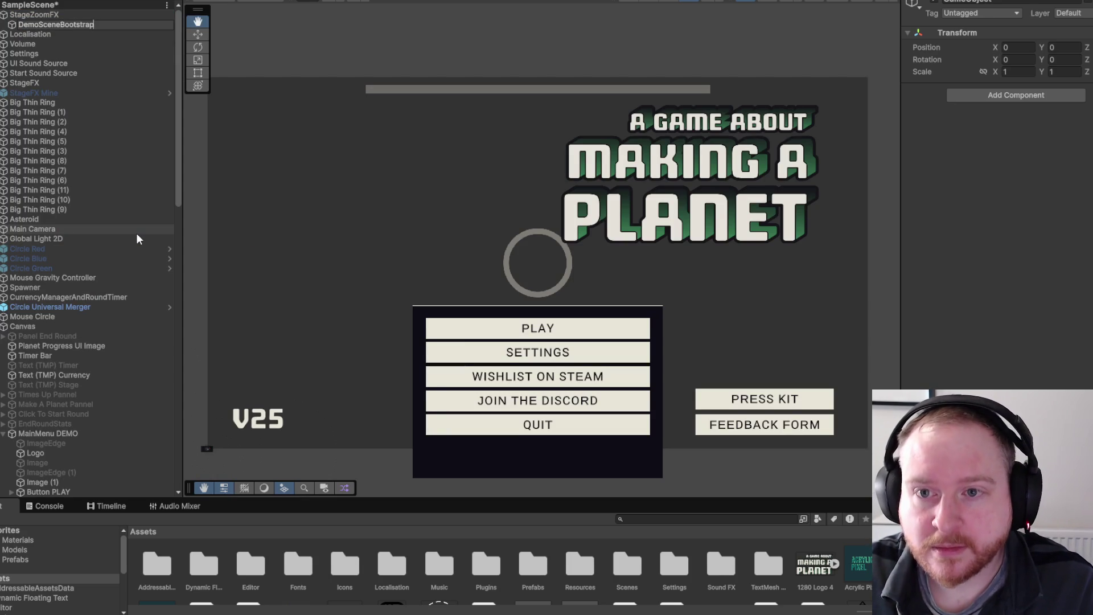
pyautogui.press('Return')
pyautogui.moveTo(59, 28); pyautogui.dragTo(57, 16)
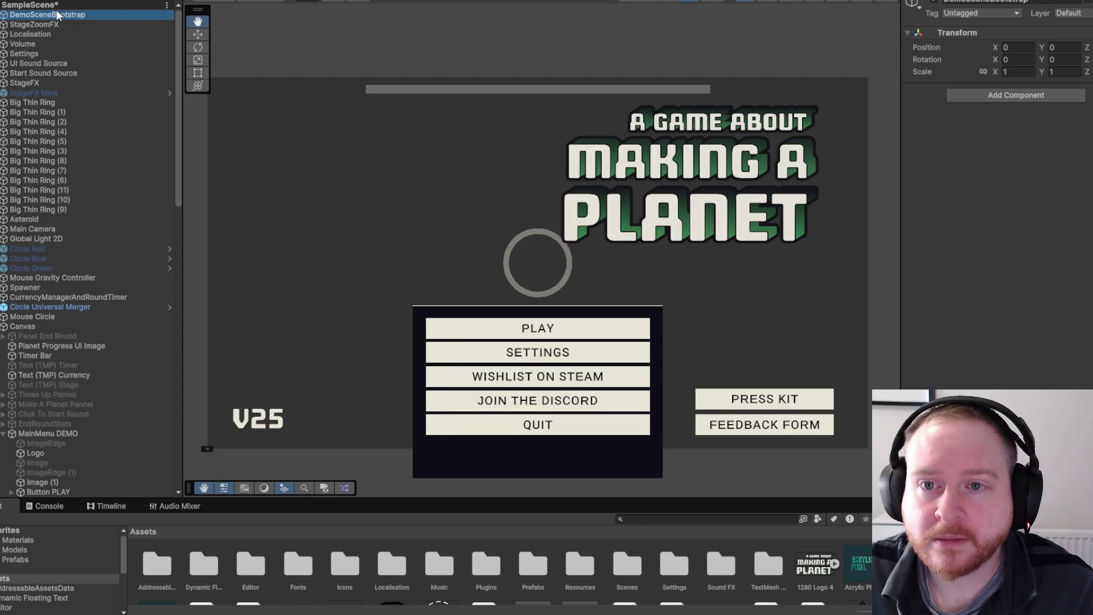
# Add the Demo Scene Bootstrap component and assign CurrencyManagerAndRoundTimer as its Round Timer.
pyautogui.write('demo')
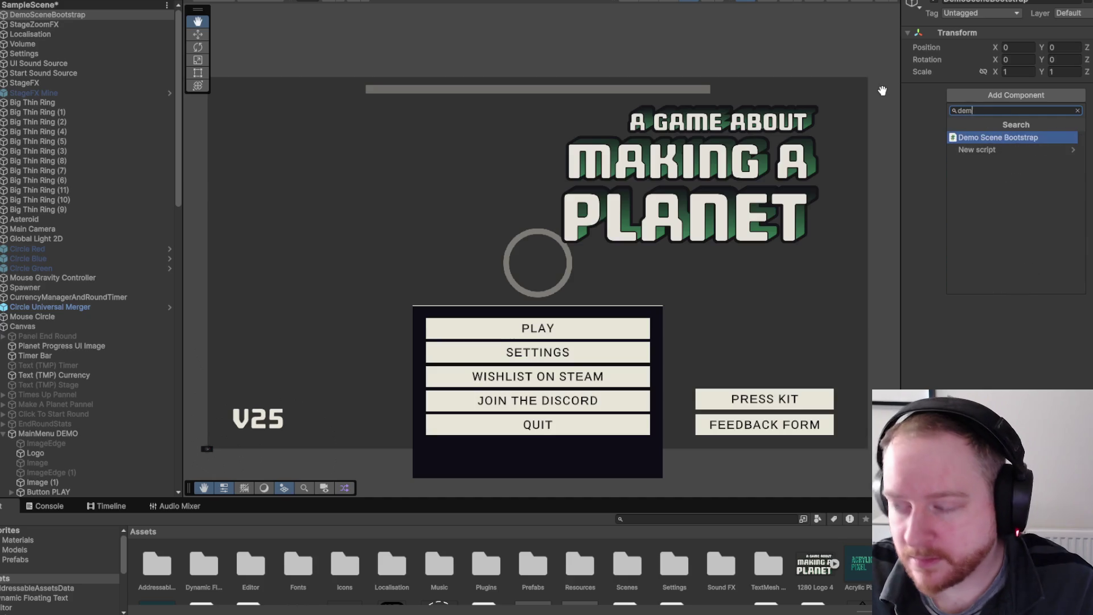
pyautogui.click(975, 136)
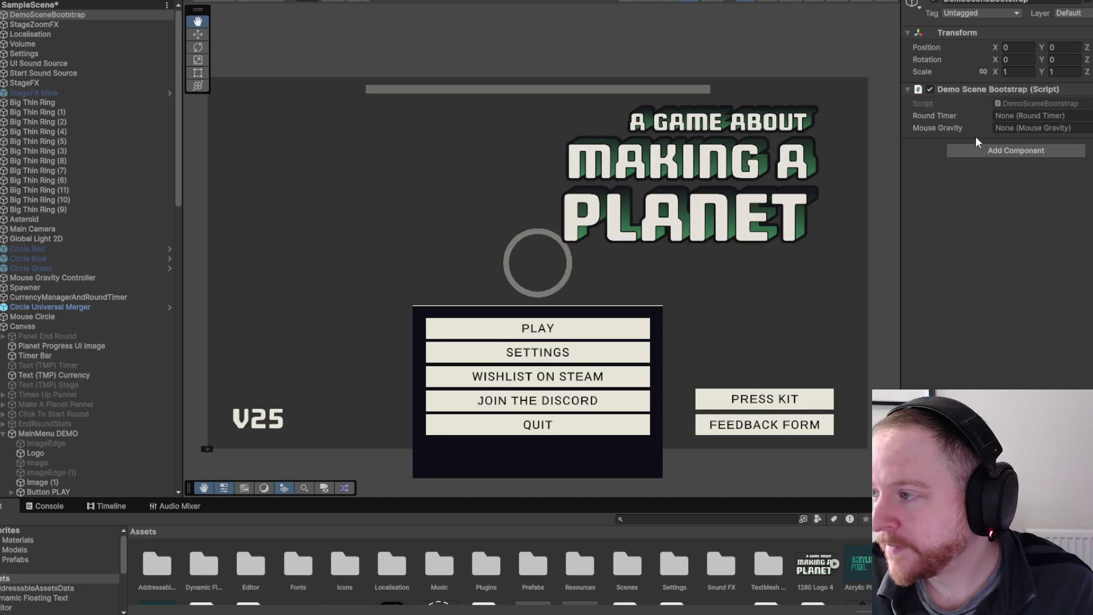
pyautogui.moveTo(121, 297)
pyautogui.mouseDown()
pyautogui.moveTo(565, 236)
pyautogui.moveTo(1021, 140)
pyautogui.moveTo(1042, 120)
pyautogui.mouseUp()
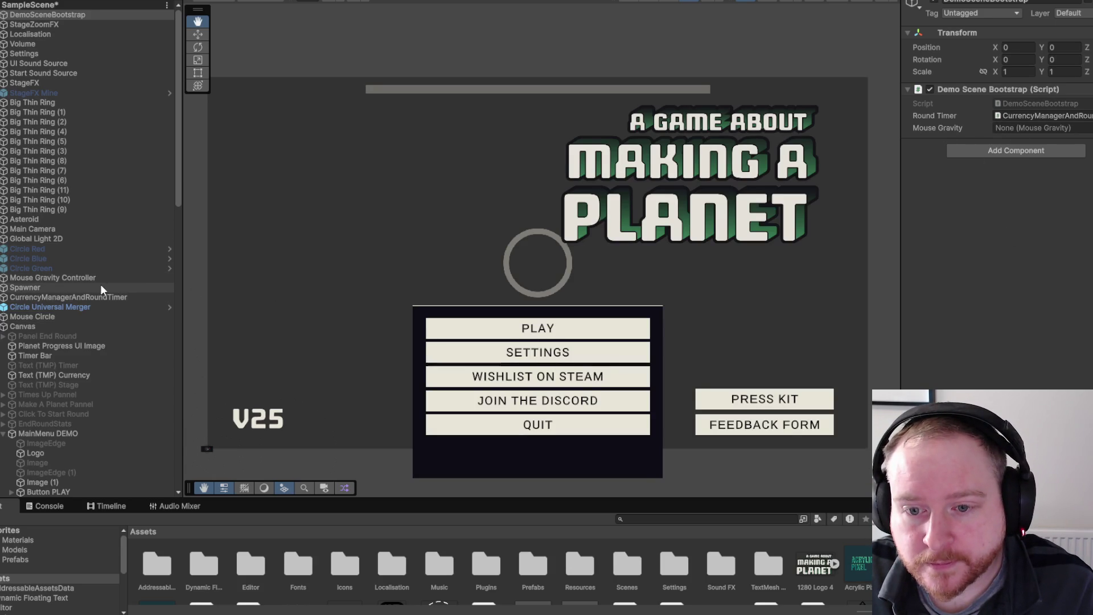
# Assign Mouse Gravity Controller as the Mouse Gravity and deactivate the MainMenu DEMO object.
pyautogui.moveTo(100, 282); pyautogui.dragTo(1002, 130)
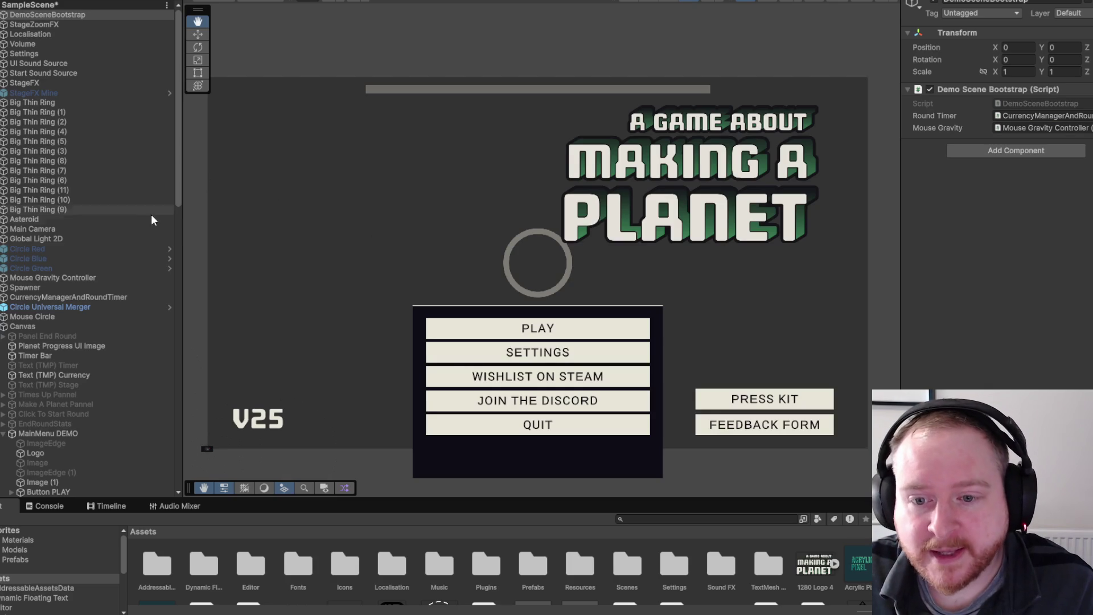
pyautogui.scroll(-3, 78, 327)
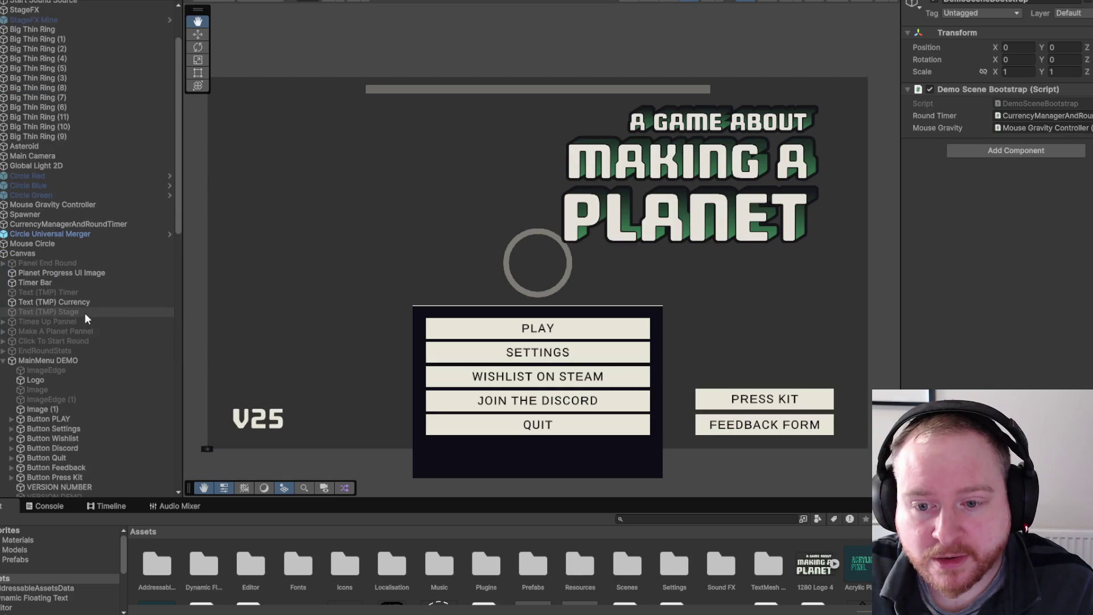
pyautogui.click(99, 362)
pyautogui.click(934, 3)
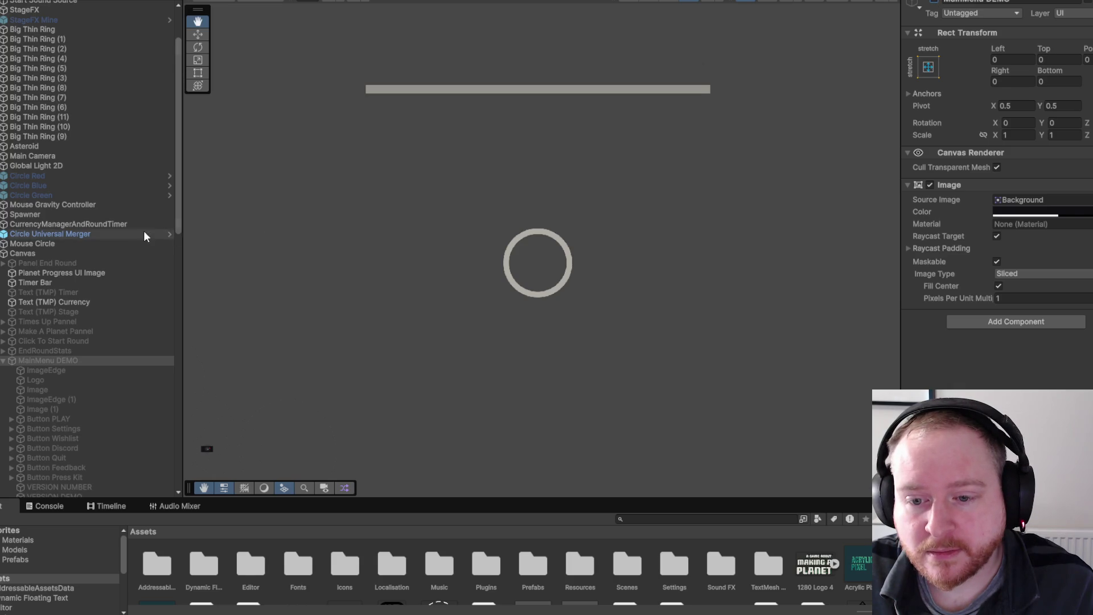
# Collapse MainMenu DEMO's children and switch to the Game view.
pyautogui.scroll(-3, 173, 234)
pyautogui.click(4, 287)
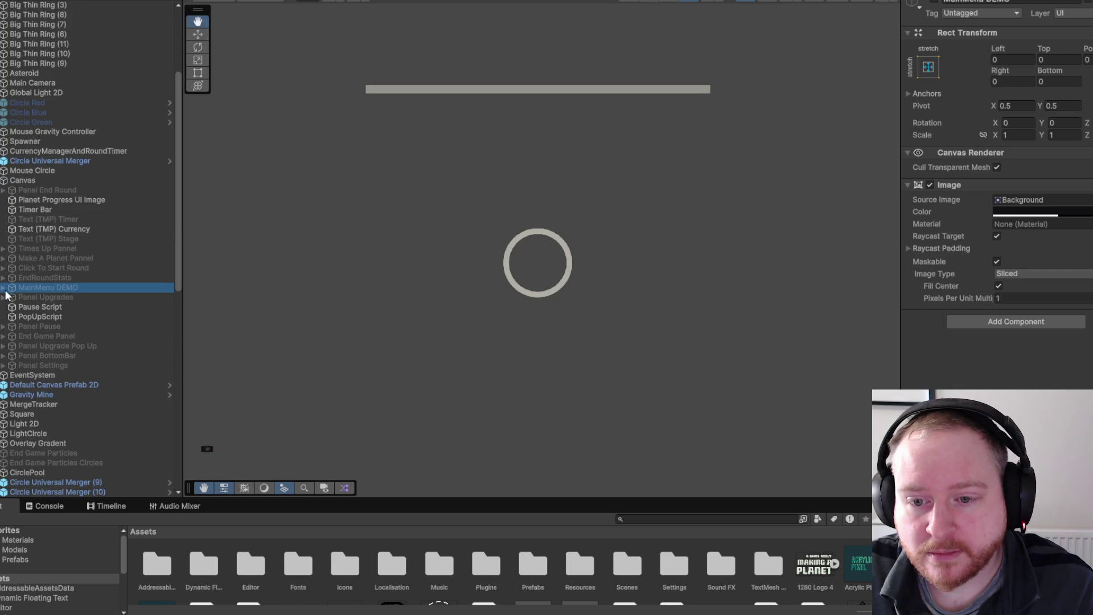
pyautogui.click(242, 6)
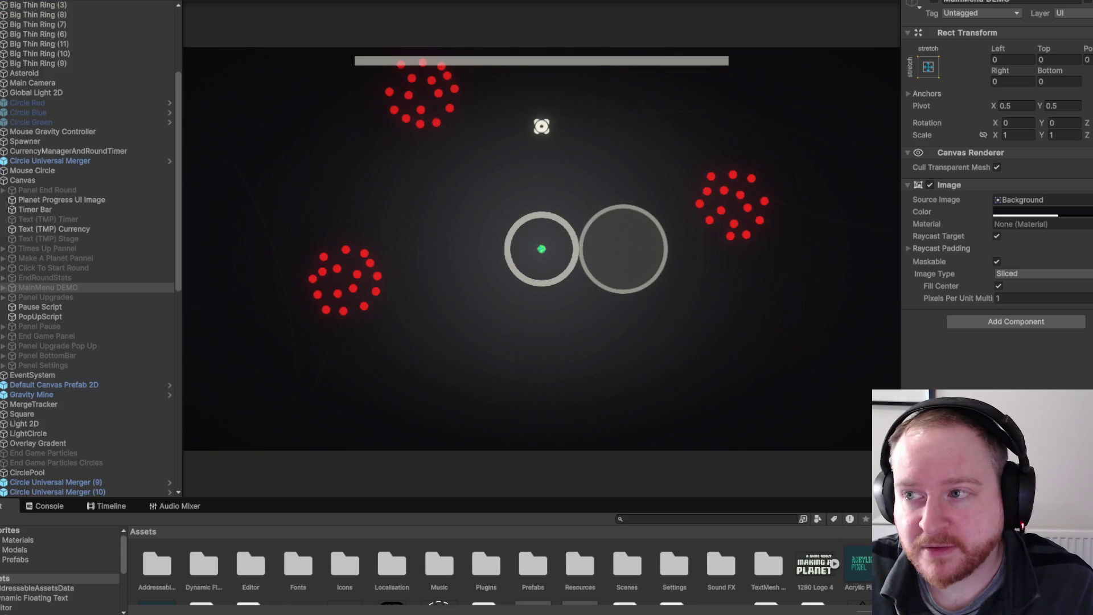
# Play-test the scene: start a round, gather particles, pause with Escape, then stop and bring up recent scenes.
pyautogui.hotkey('ctrl', 'p')
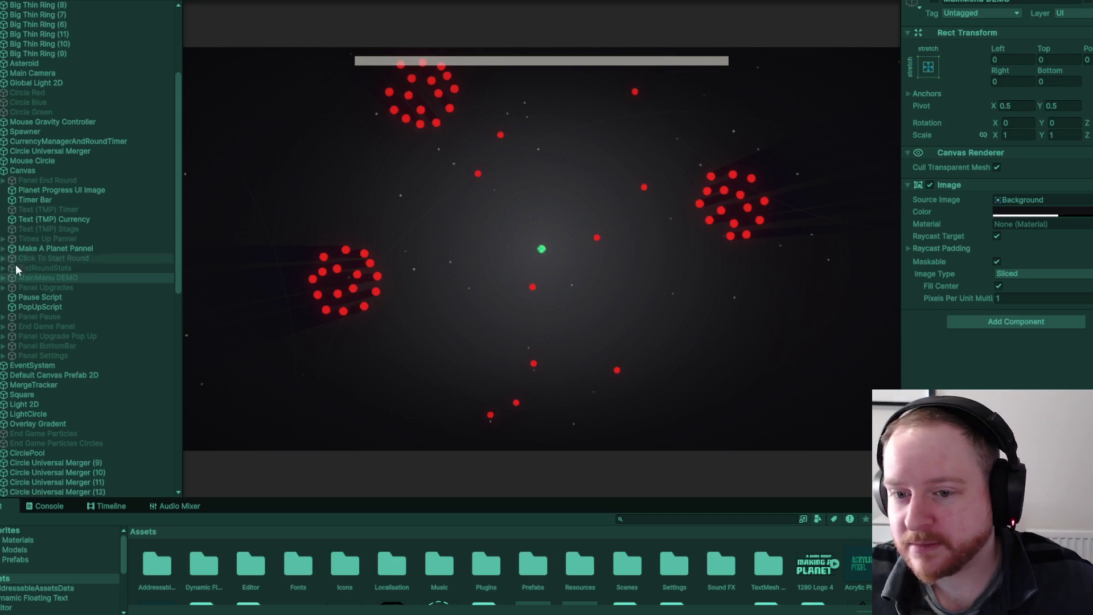
pyautogui.click(561, 131)
pyautogui.click(408, 274)
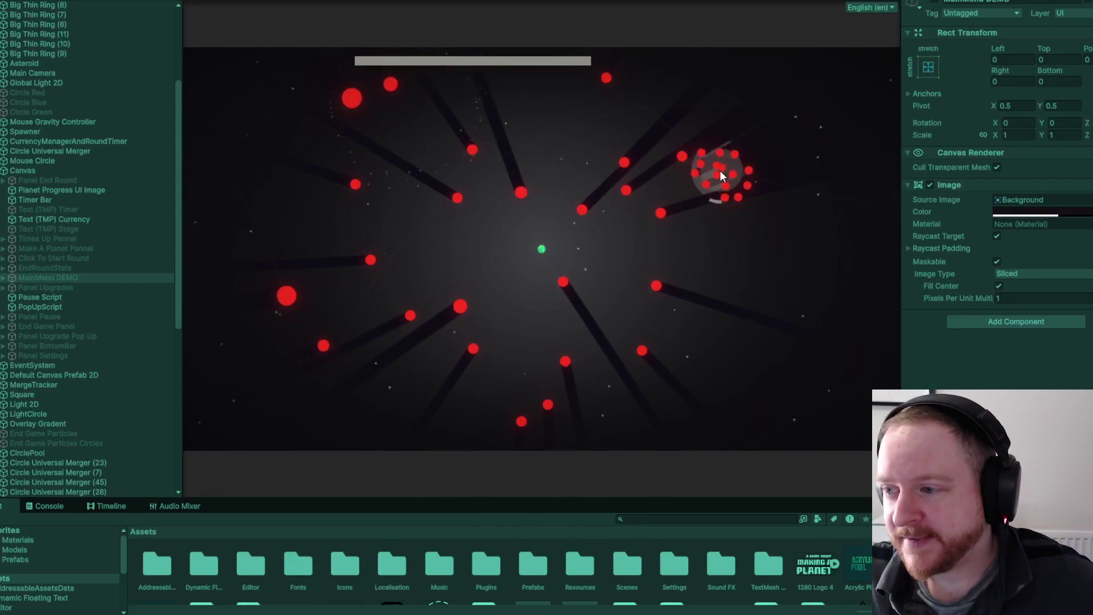
pyautogui.press('Escape')
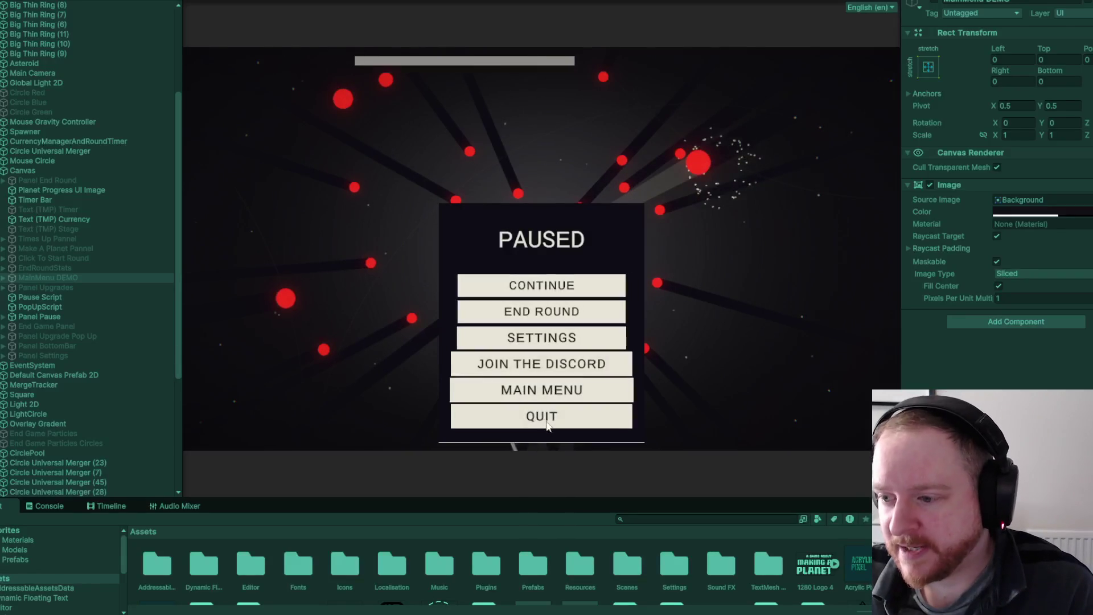
pyautogui.hotkey('ctrl', 'p')
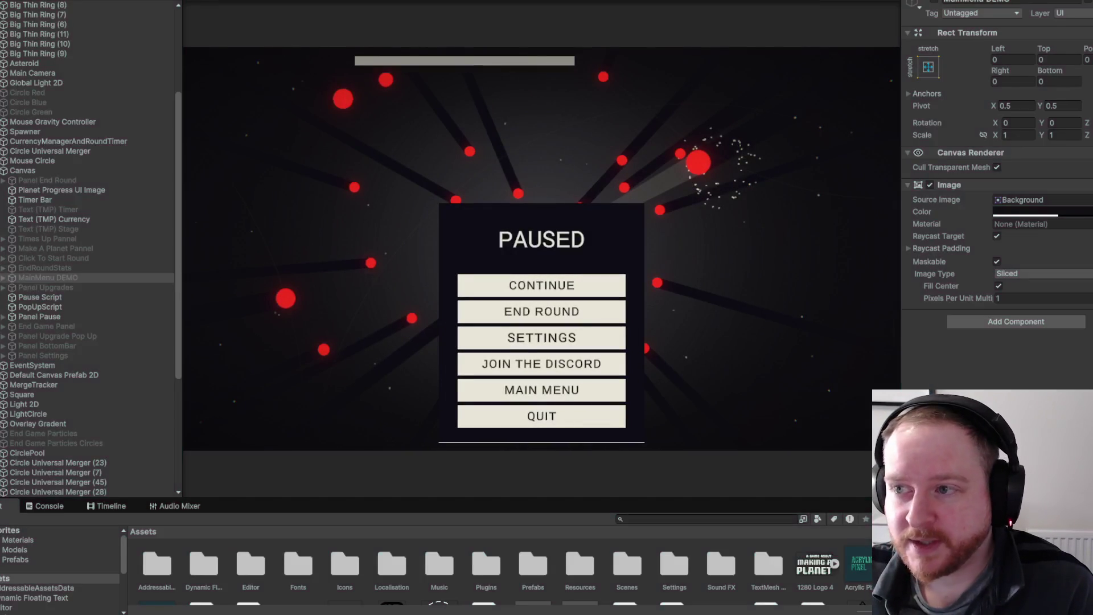
pyautogui.hotkey('alt', 'f')
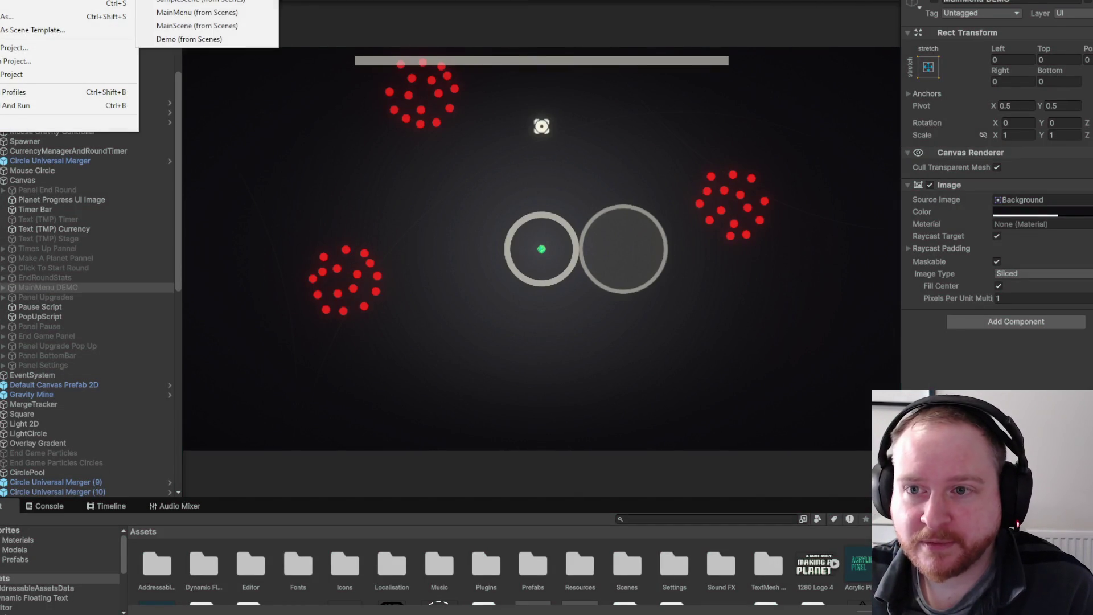
# Open the MainMenu scene, enter Play mode and launch the demo with PLAY DEMO.
pyautogui.click(227, 12)
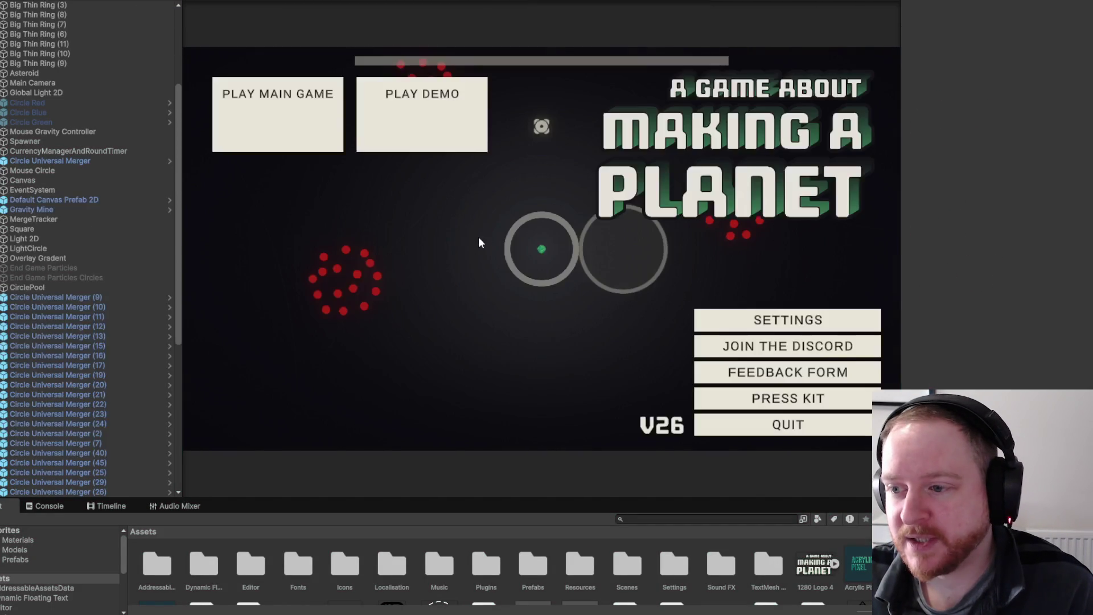
pyautogui.hotkey('ctrl', 'p')
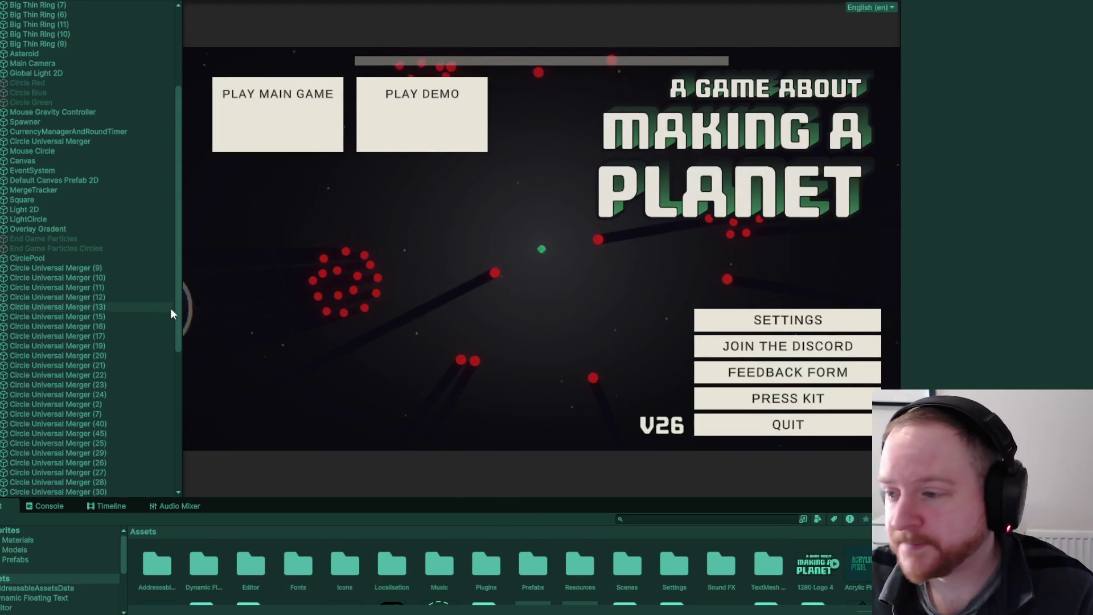
pyautogui.click(418, 138)
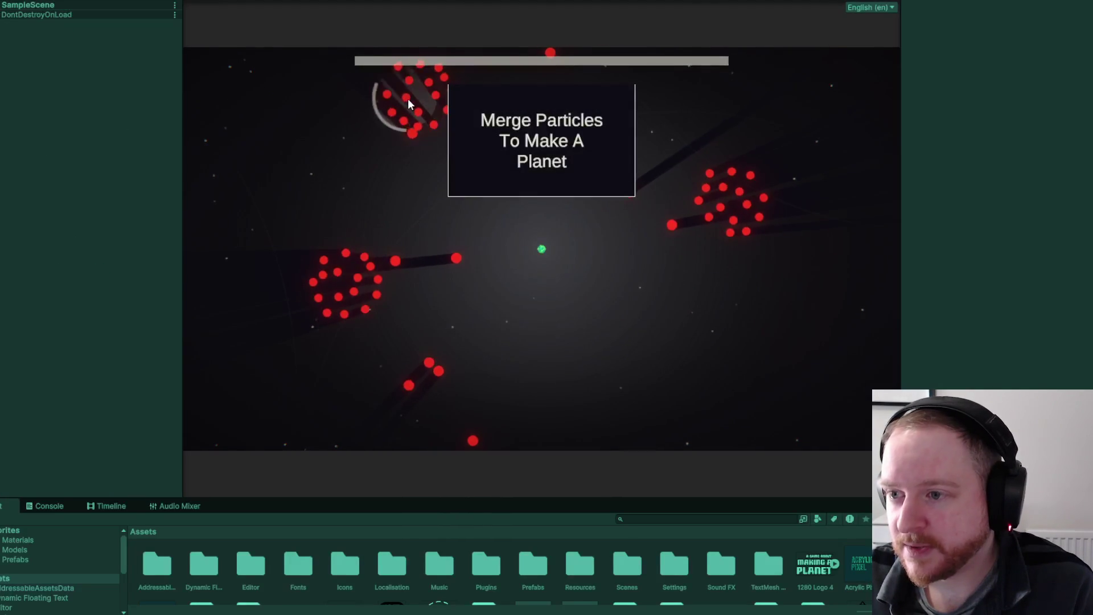
pyautogui.moveTo(421, 105)
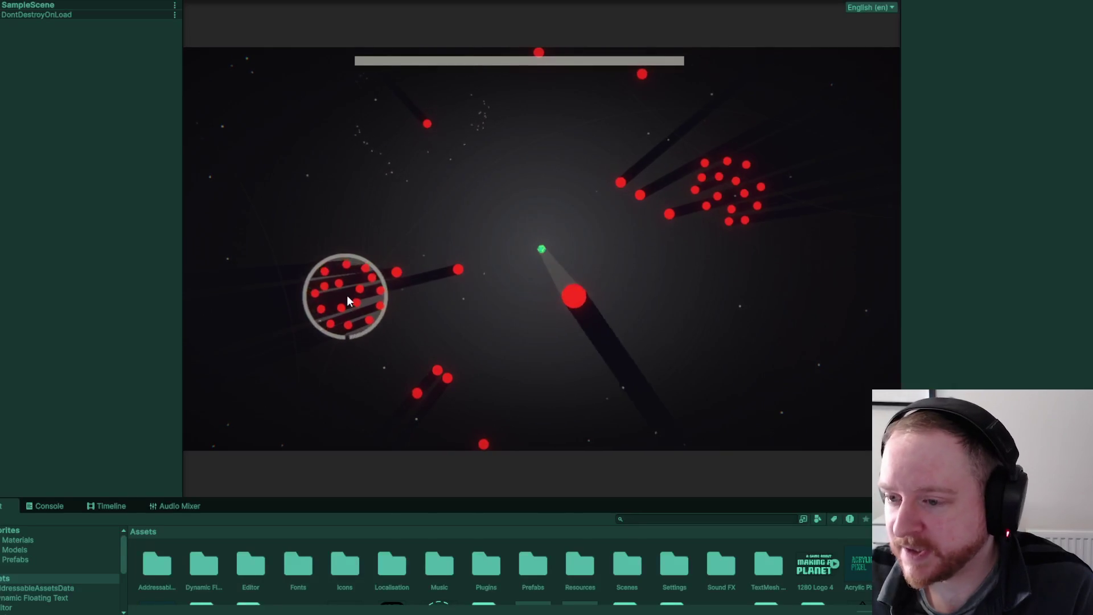
pyautogui.moveTo(346, 294)
pyautogui.moveTo(712, 186)
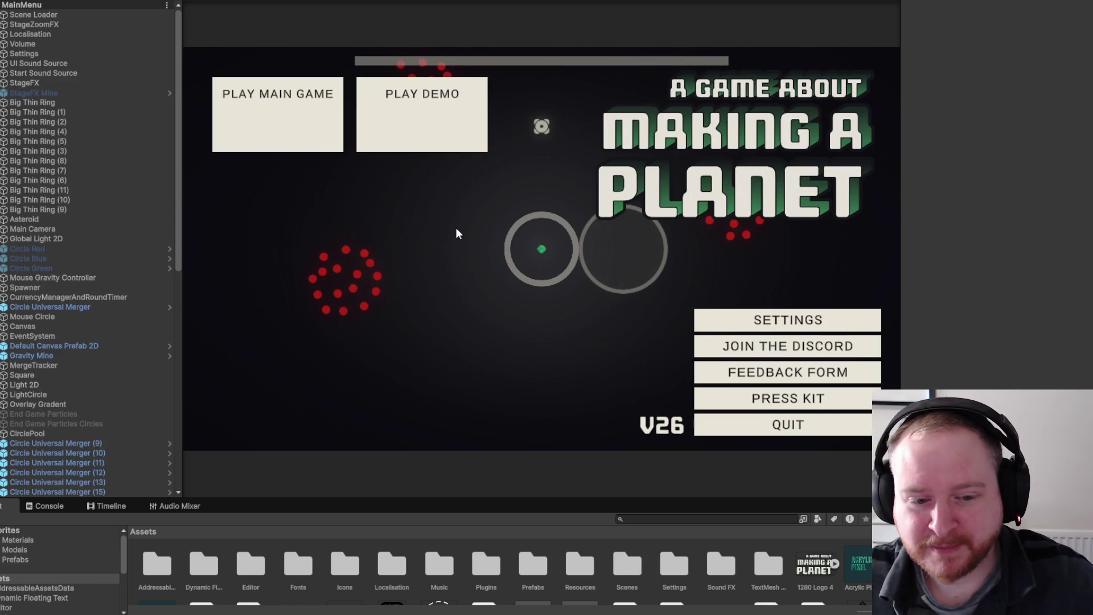
# Drag the Game view's right edge outward and narrow the Hierarchy panel to about 270 pixels.
pyautogui.moveTo(899, 217); pyautogui.dragTo(962, 218)
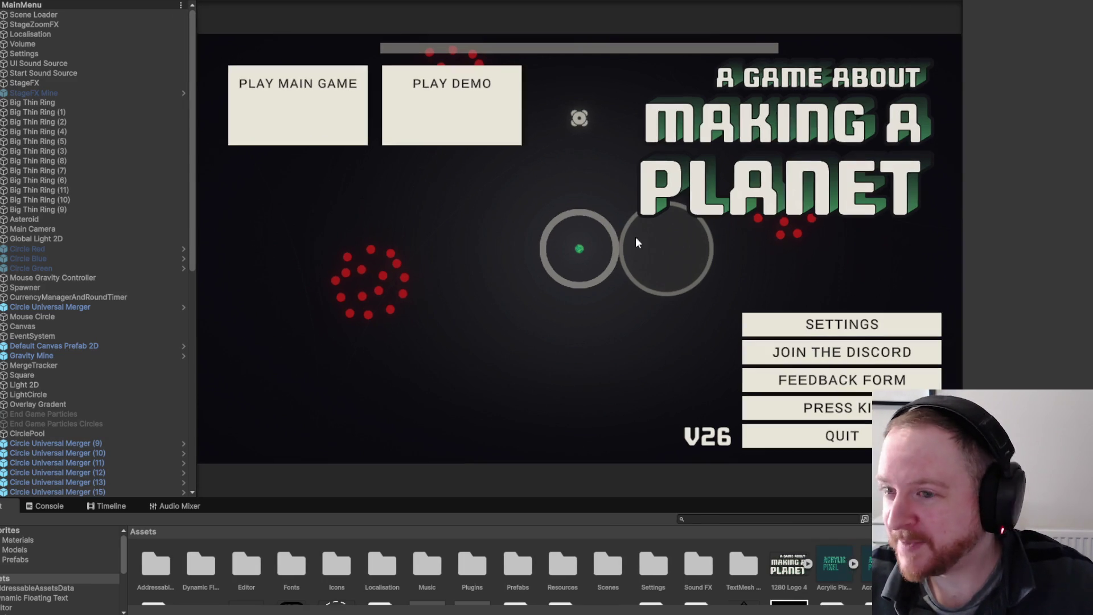
pyautogui.moveTo(197, 209); pyautogui.dragTo(171, 209)
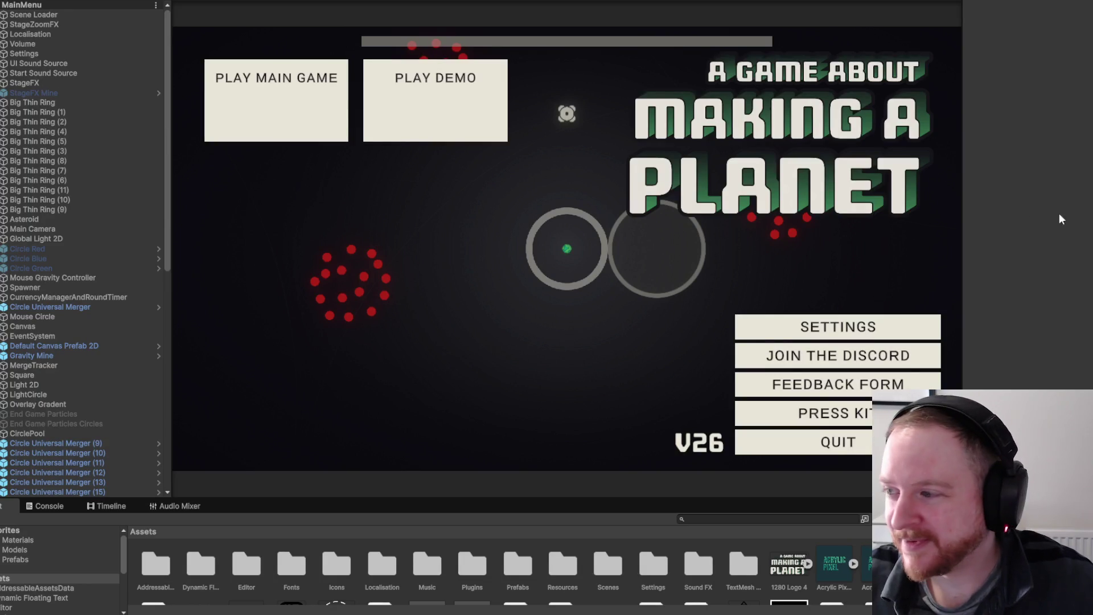
pyautogui.moveTo(956, 217); pyautogui.dragTo(949, 211)
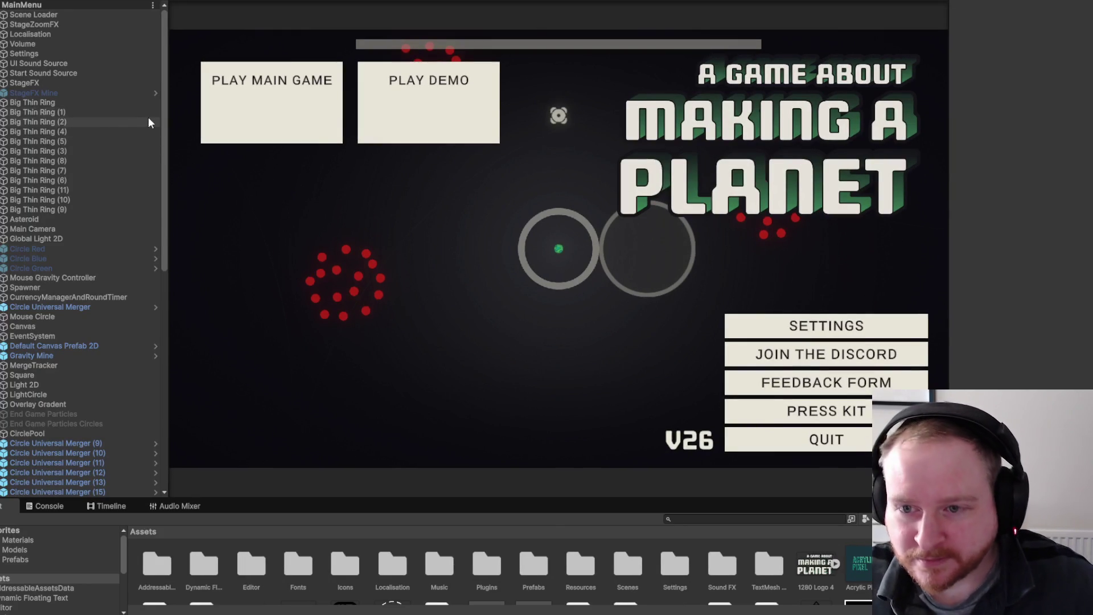
pyautogui.moveTo(172, 107); pyautogui.dragTo(152, 108)
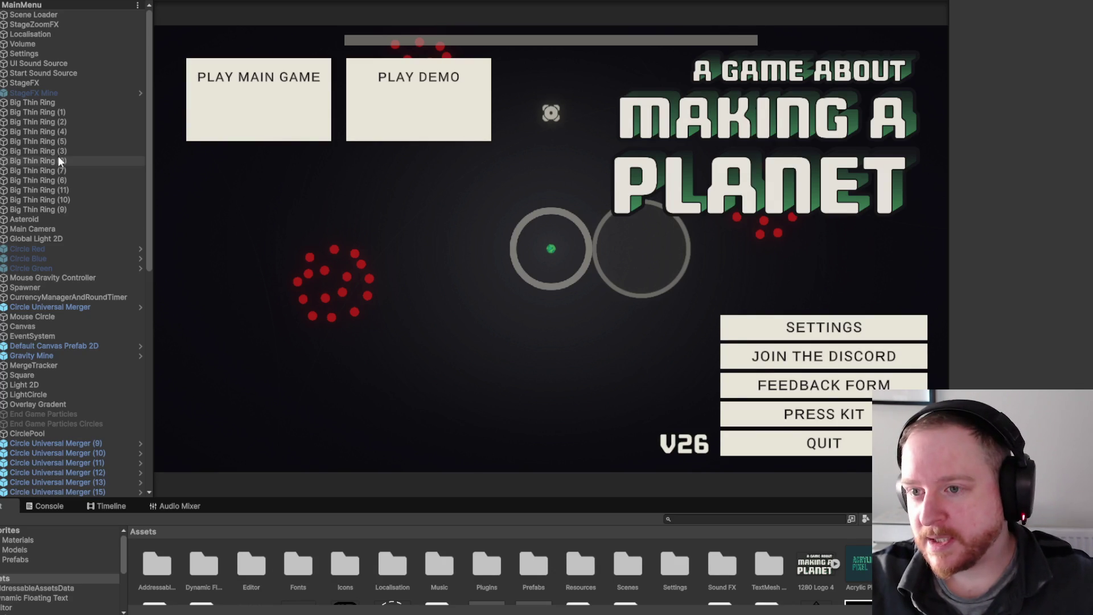
# Play-test the main menu's PLAY DEMO again, stop Play mode, and widen the Game view slightly.
pyautogui.hotkey('ctrl', 'p')
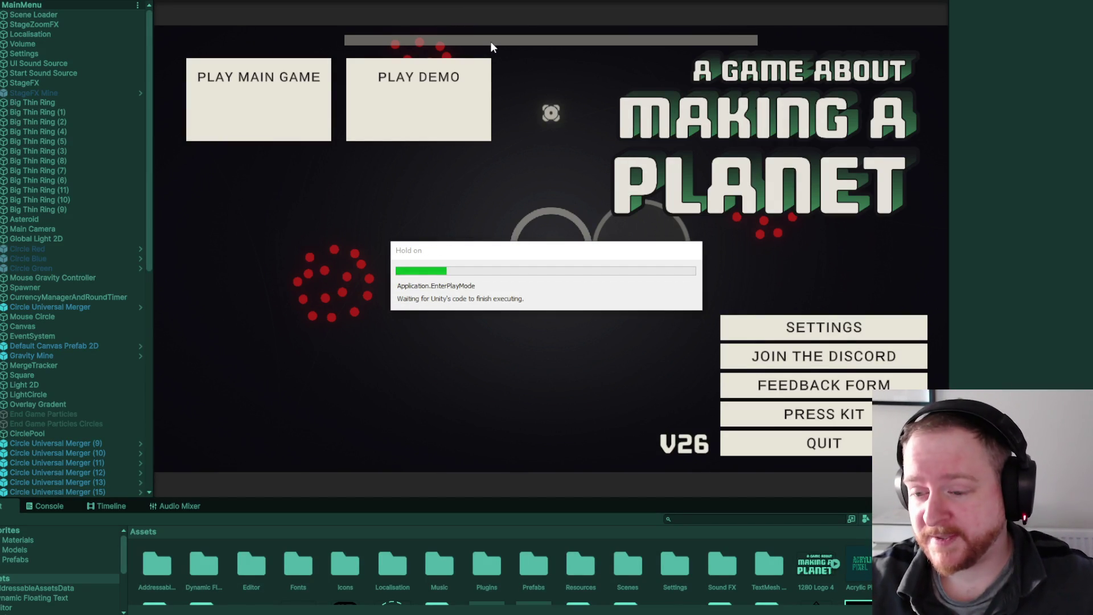
pyautogui.click(433, 121)
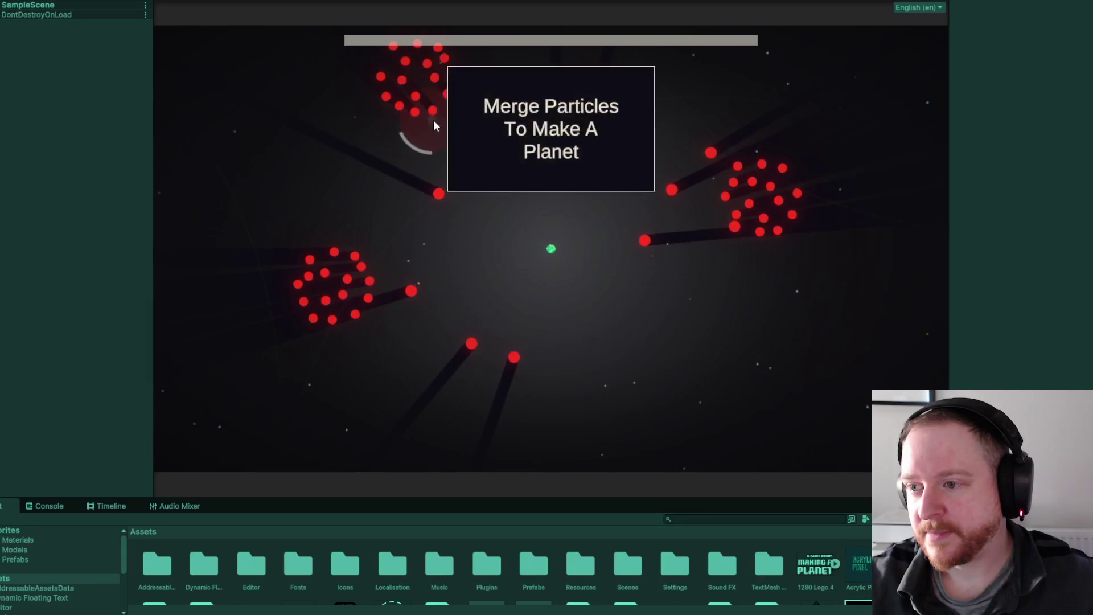
pyautogui.moveTo(333, 291)
pyautogui.moveTo(427, 101)
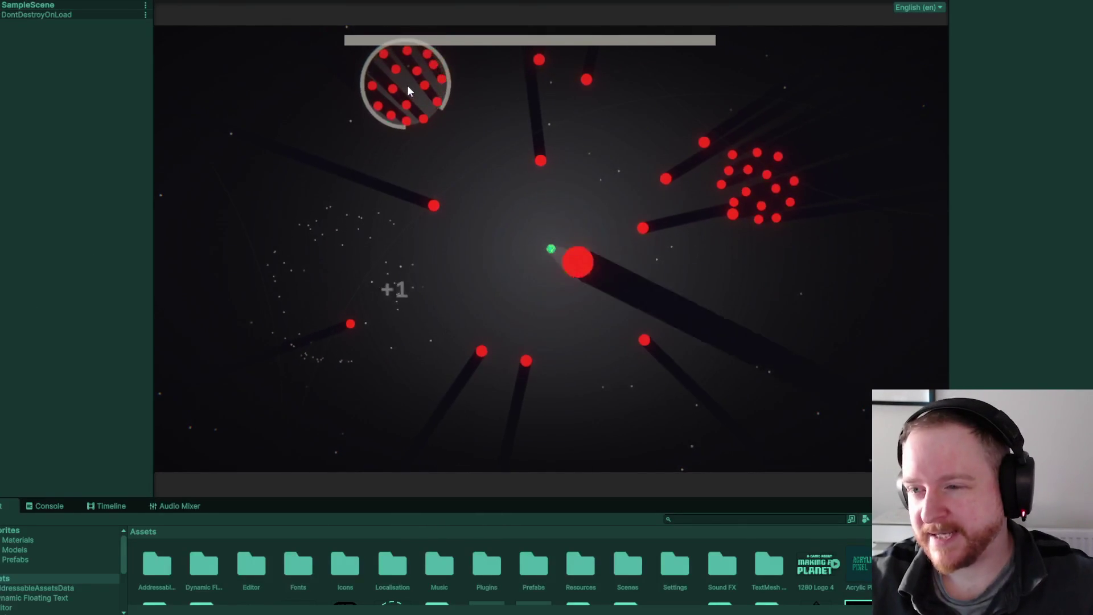
pyautogui.moveTo(752, 184)
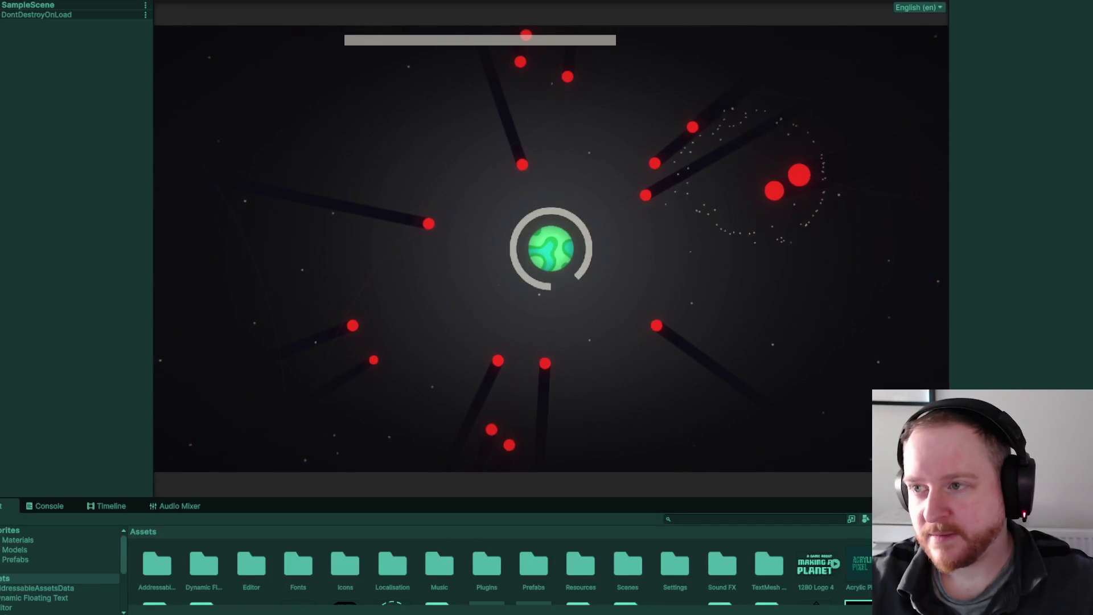
pyautogui.hotkey('ctrl', 'p')
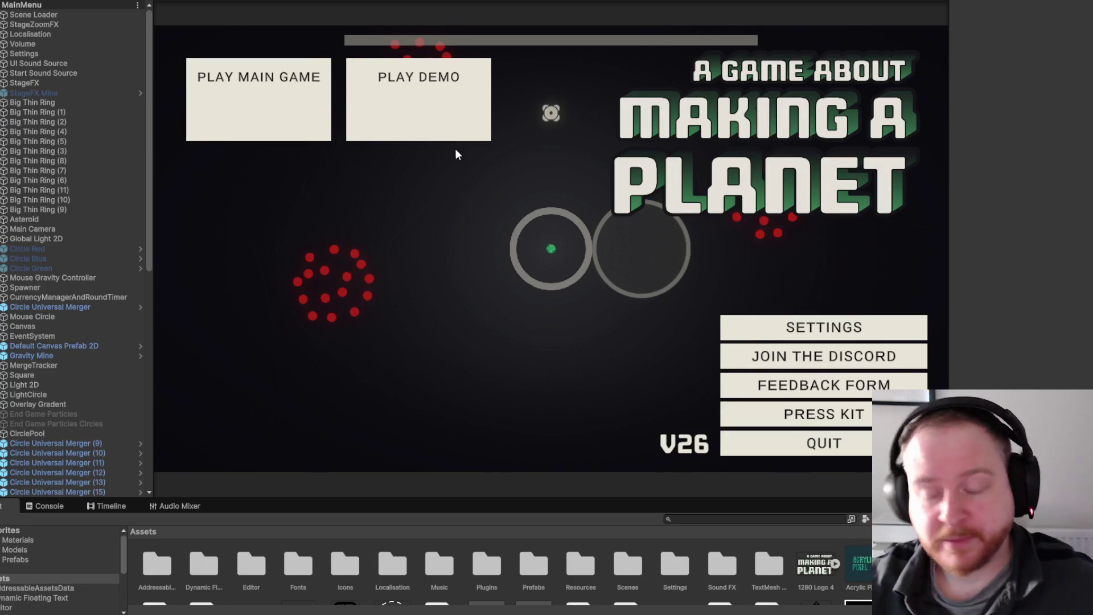
pyautogui.moveTo(948, 251); pyautogui.dragTo(974, 249)
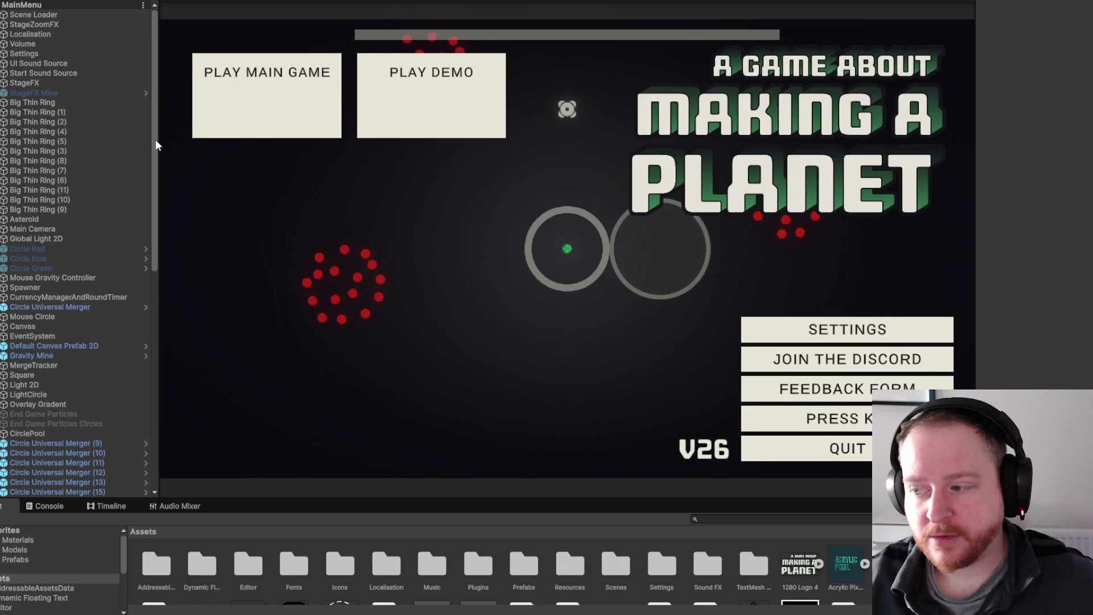
pyautogui.moveTo(975, 183); pyautogui.dragTo(988, 185)
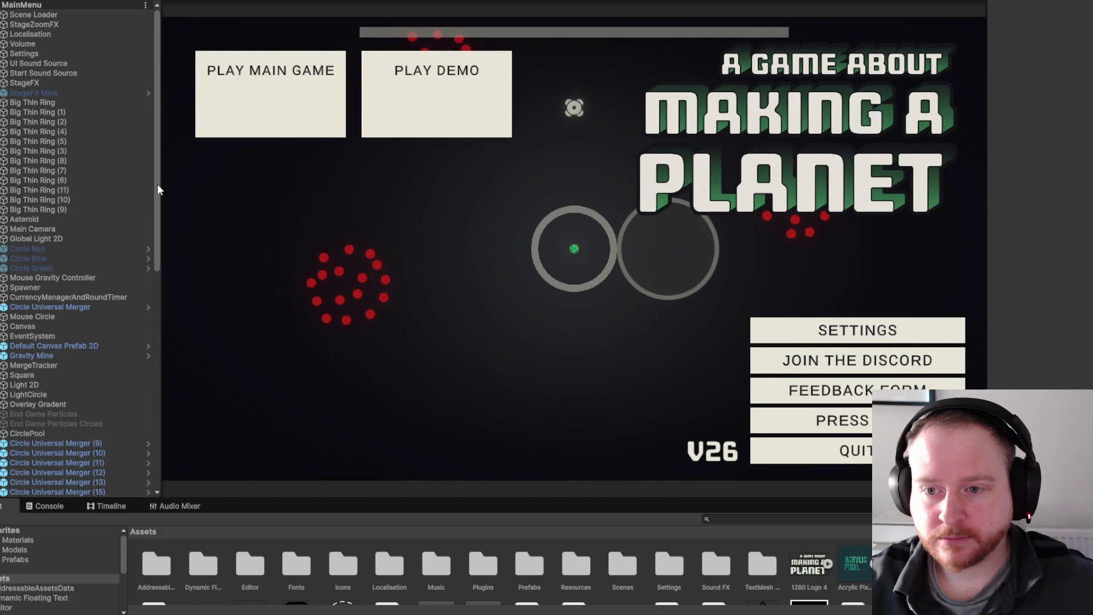
pyautogui.moveTo(690, 613)
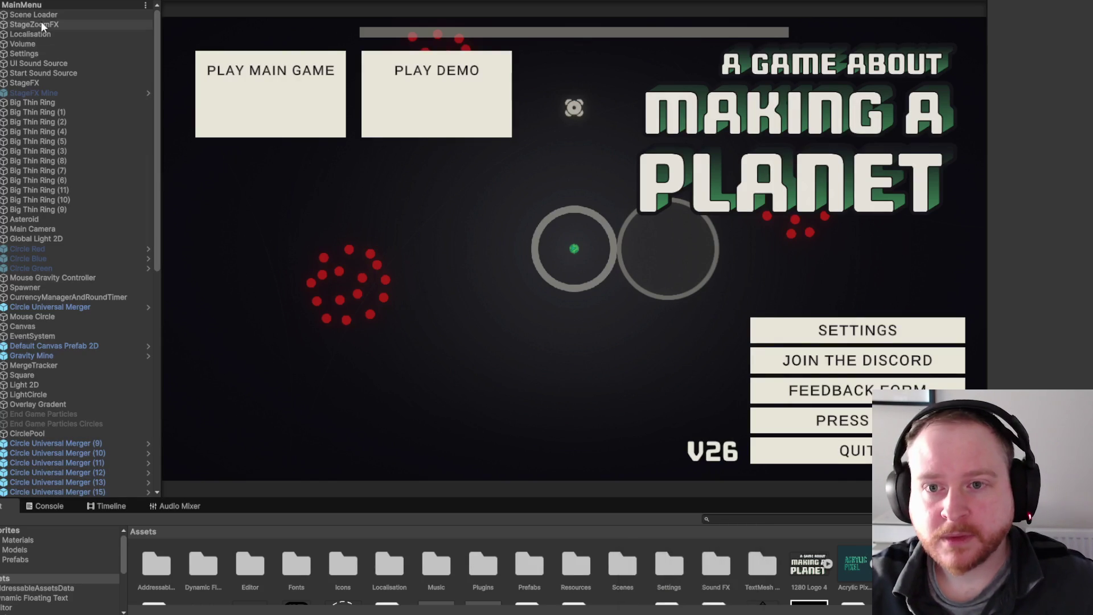
pyautogui.moveTo(980, 195); pyautogui.dragTo(962, 196)
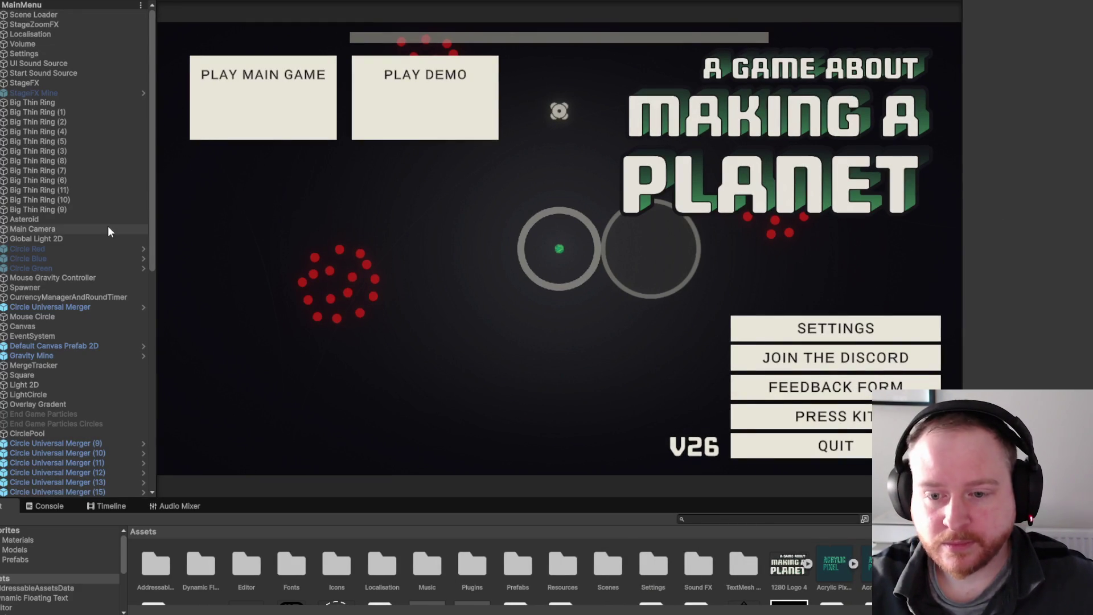
pyautogui.scroll(-10, 105, 188)
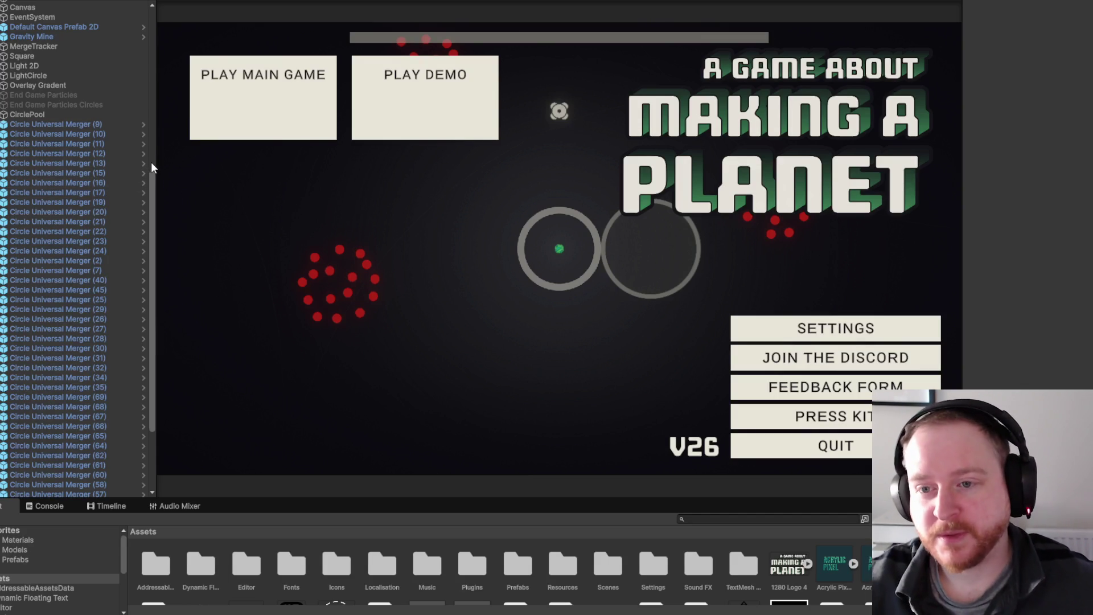
pyautogui.scroll(5, 149, 162)
pyautogui.scroll(3, 151, 194)
pyautogui.moveTo(151, 188)
pyautogui.mouseDown()
pyautogui.moveTo(152, 366)
pyautogui.moveTo(148, 135)
pyautogui.mouseUp()
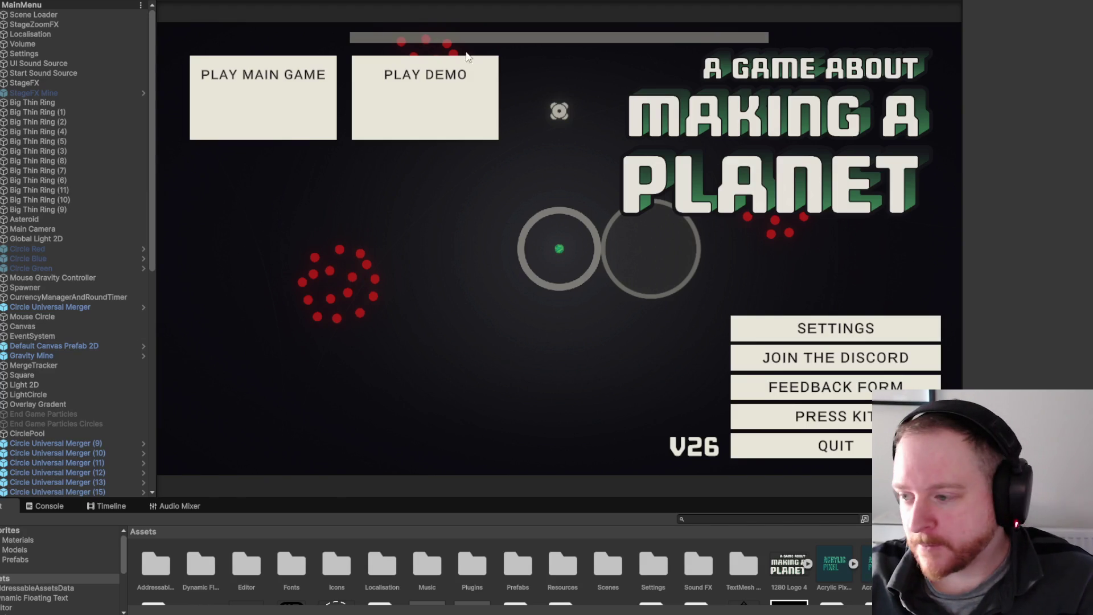
pyautogui.moveTo(963, 73); pyautogui.dragTo(973, 70)
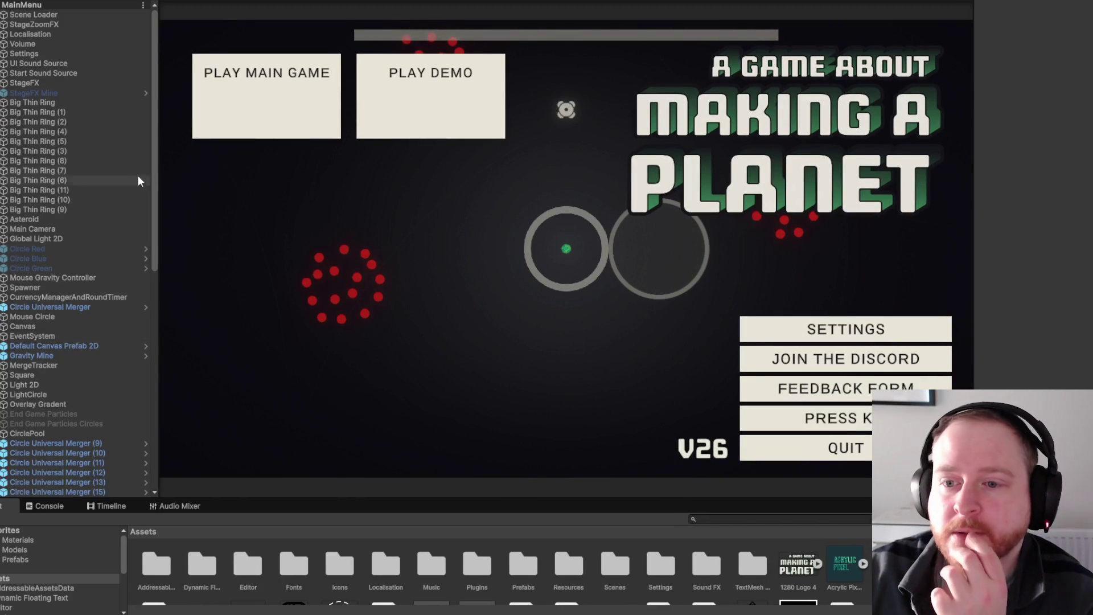
pyautogui.moveTo(154, 163)
pyautogui.mouseDown()
pyautogui.moveTo(149, 275)
pyautogui.moveTo(150, 110)
pyautogui.mouseUp()
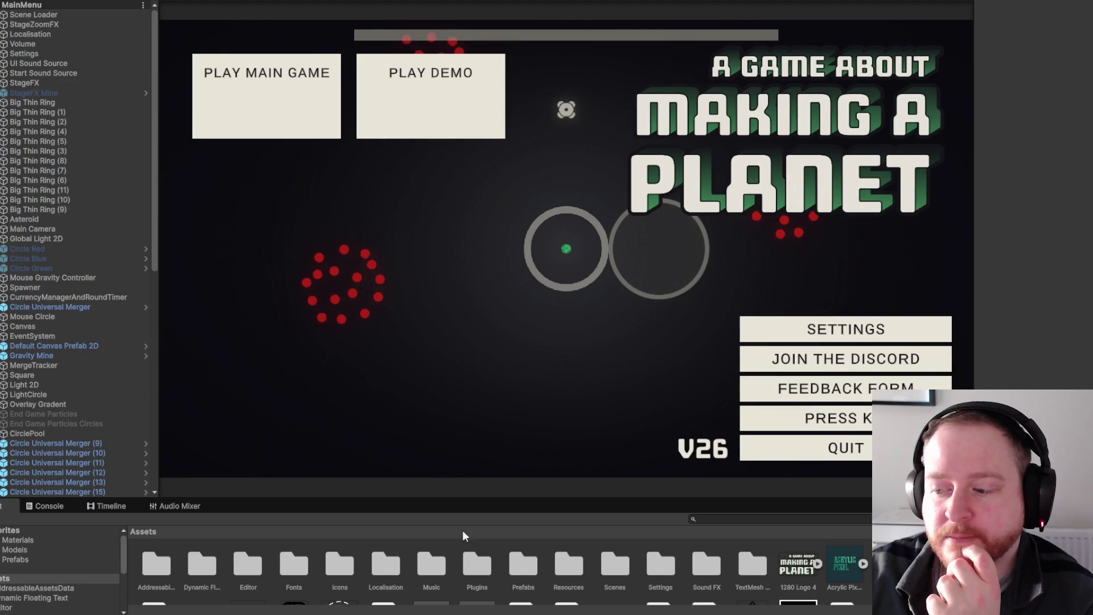
pyautogui.moveTo(688, 614)
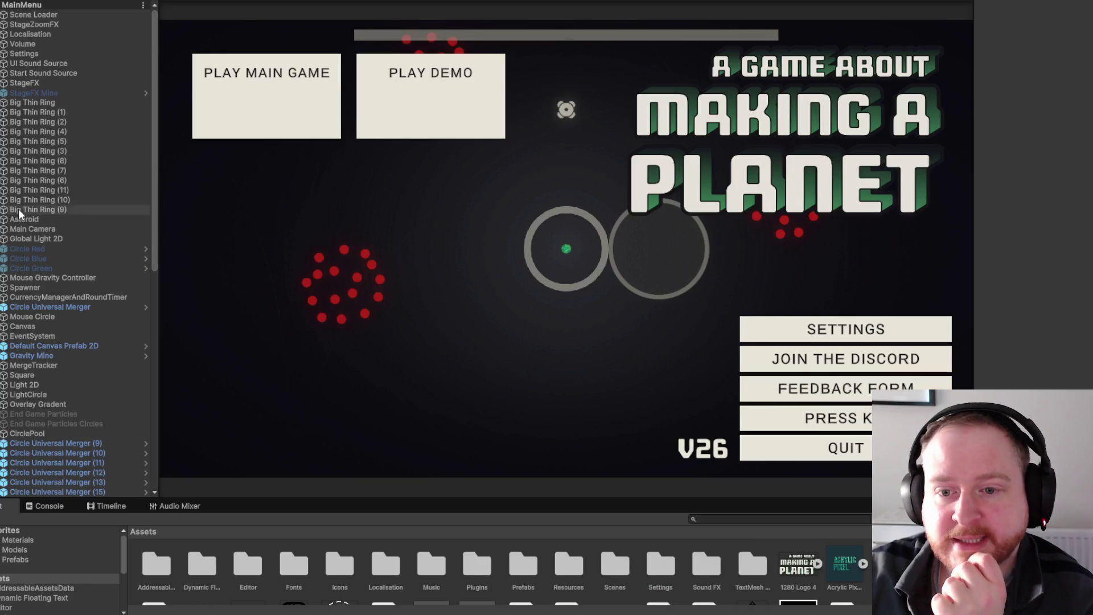
pyautogui.scroll(-3, 91, 283)
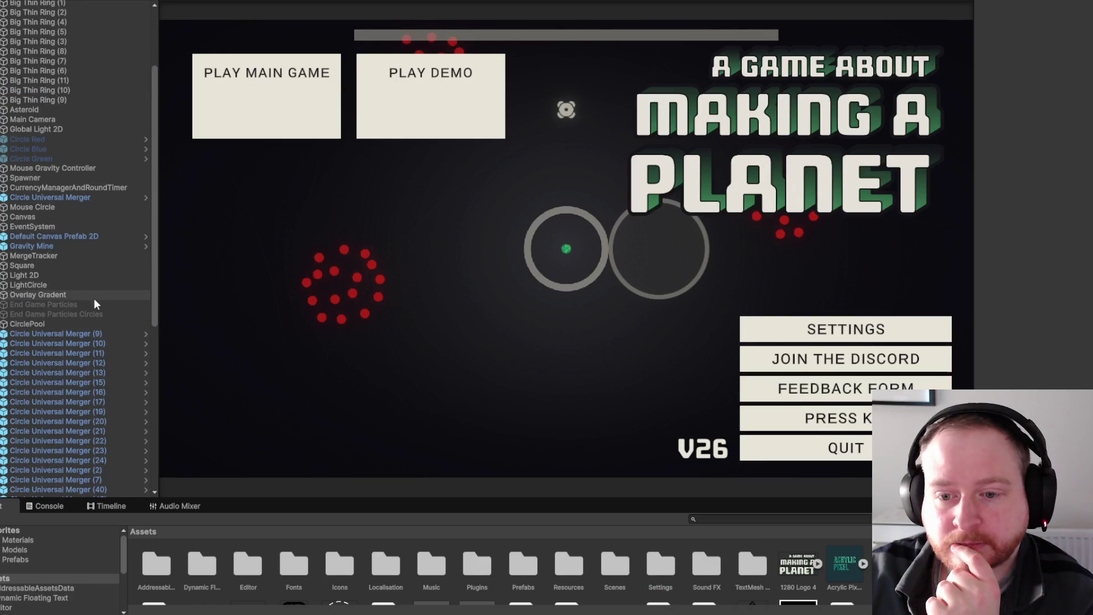
pyautogui.click(4, 219)
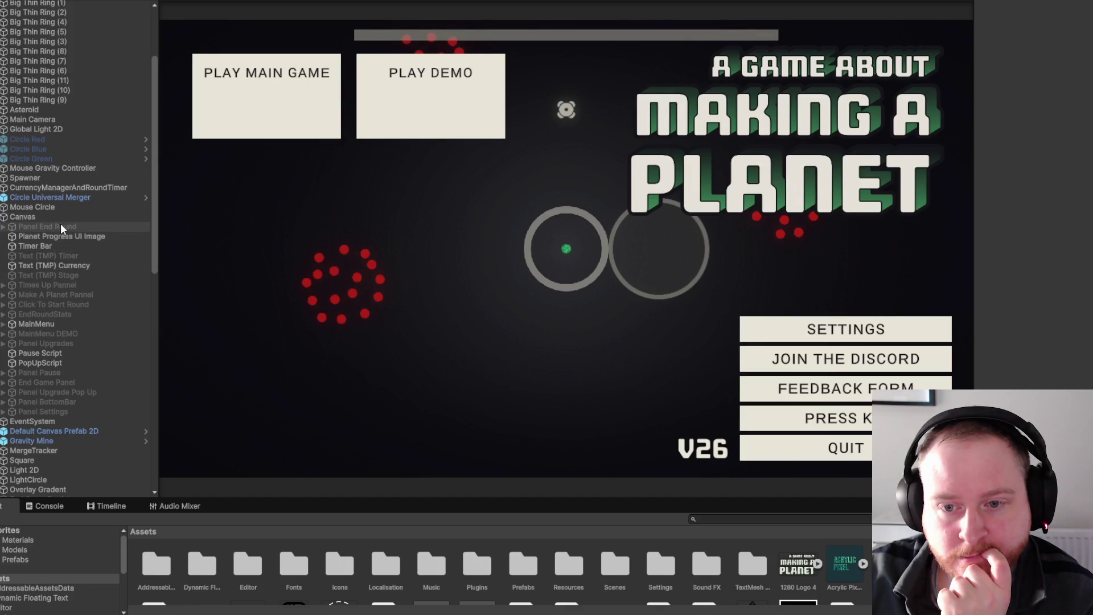
# Select Button PLAY MAIN under Canvas > MainMenu and widen the Inspector.
pyautogui.click(4, 324)
pyautogui.click(59, 363)
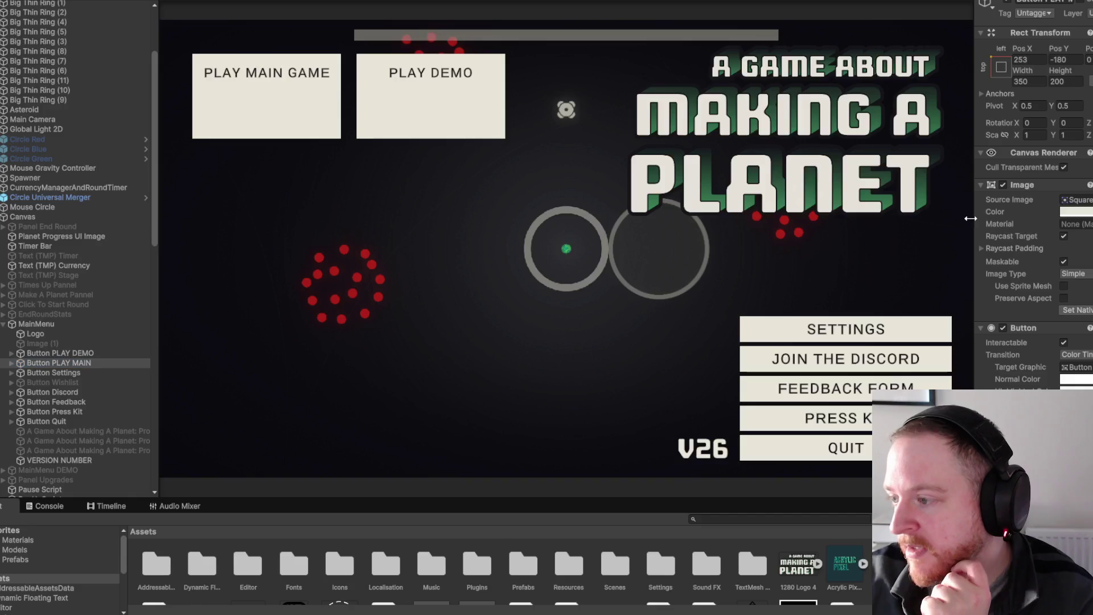
pyautogui.moveTo(975, 222); pyautogui.dragTo(800, 256)
pyautogui.scroll(-8, 894, 306)
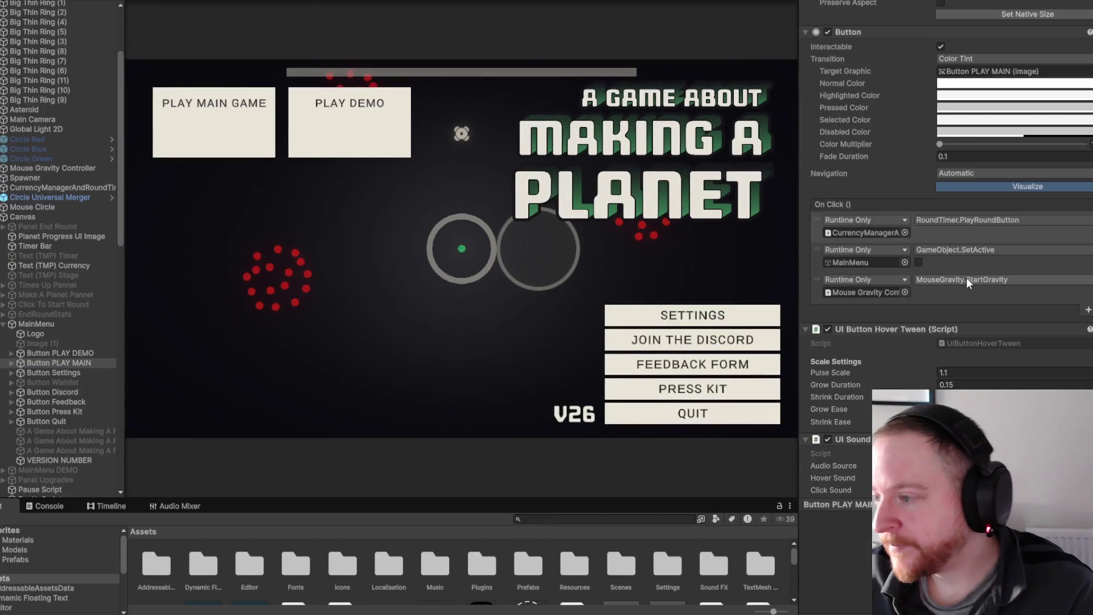
# Remove the StartGravity, MainMenu SetActive and PlayRoundButton On Click callbacks.
pyautogui.click(1027, 295)
pyautogui.click(1084, 310)
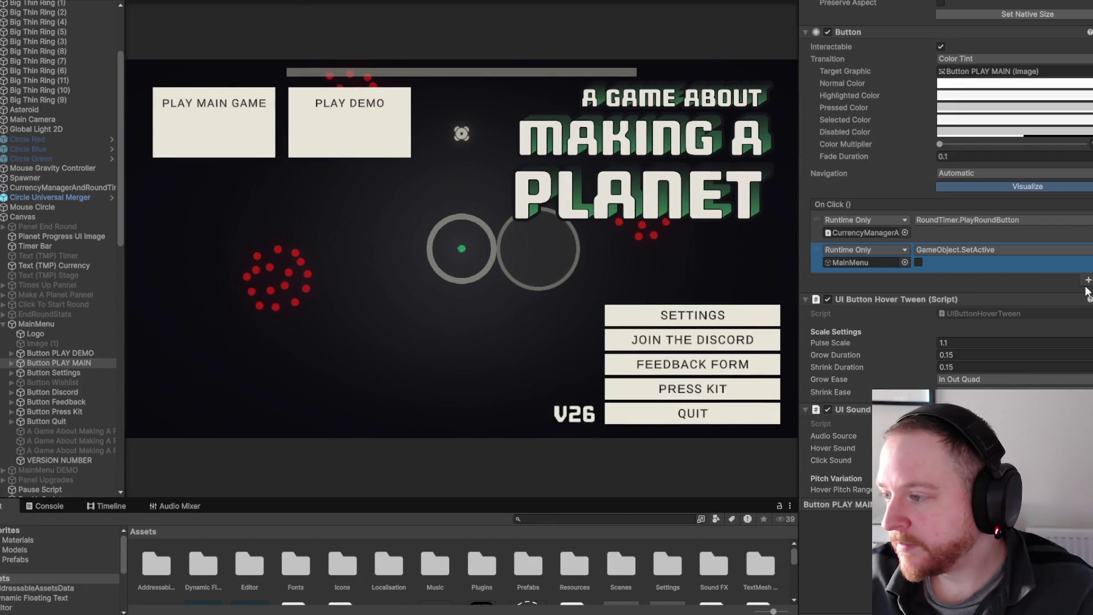
pyautogui.click(1073, 281)
pyautogui.click(1079, 251)
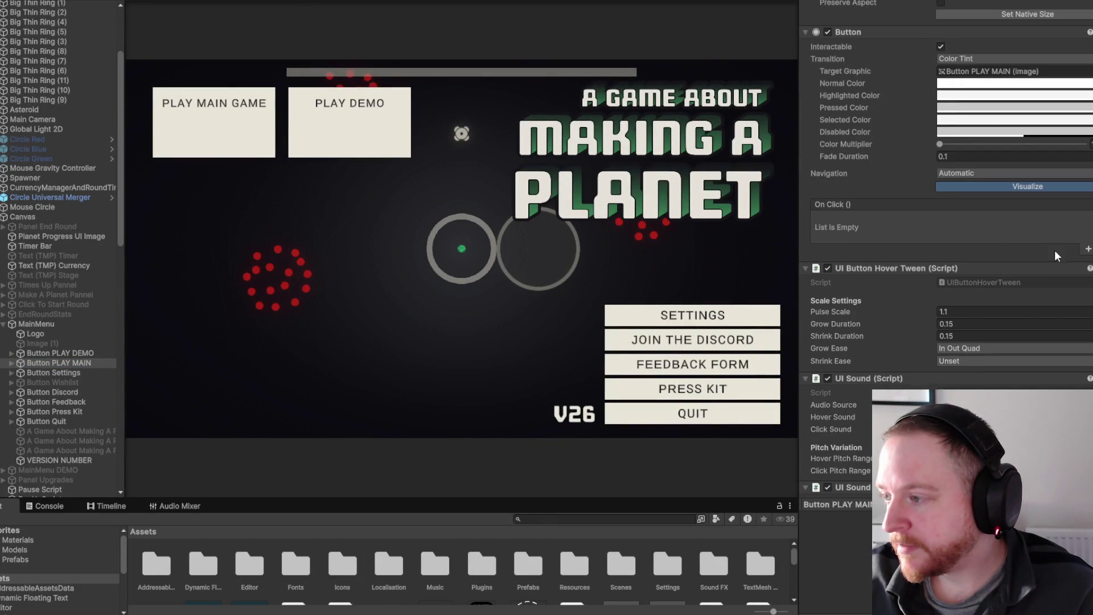
pyautogui.click(1088, 235)
pyautogui.scroll(5, 12, 72)
# Set the On Click target to the Scene Loader object calling SceneLoader.LoadMainGame().
pyautogui.moveTo(66, 19); pyautogui.dragTo(863, 232)
pyautogui.click(972, 222)
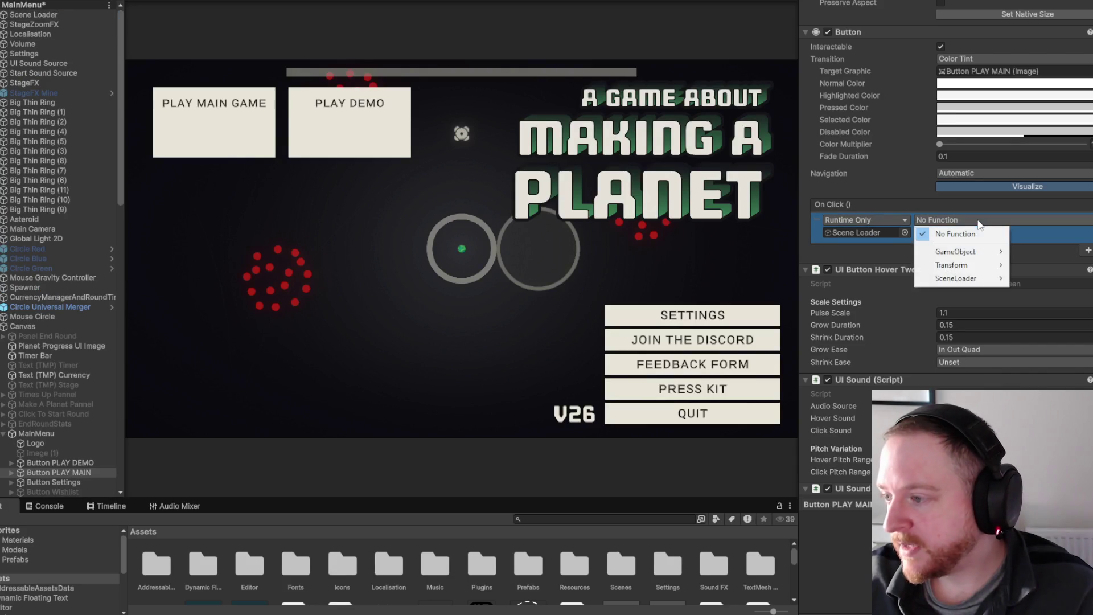
pyautogui.moveTo(967, 279)
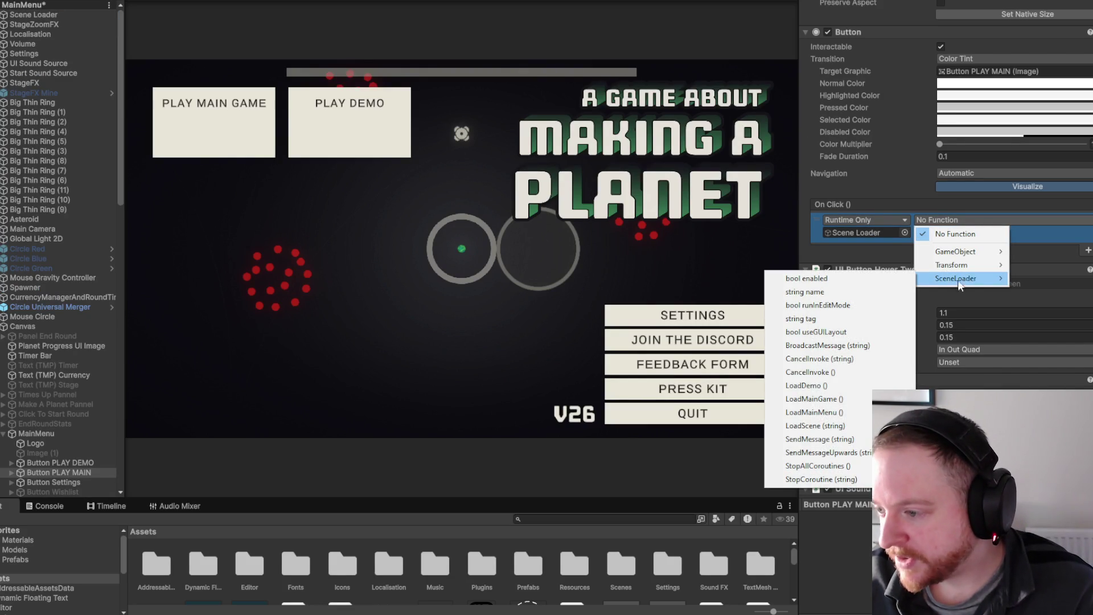
pyautogui.click(814, 398)
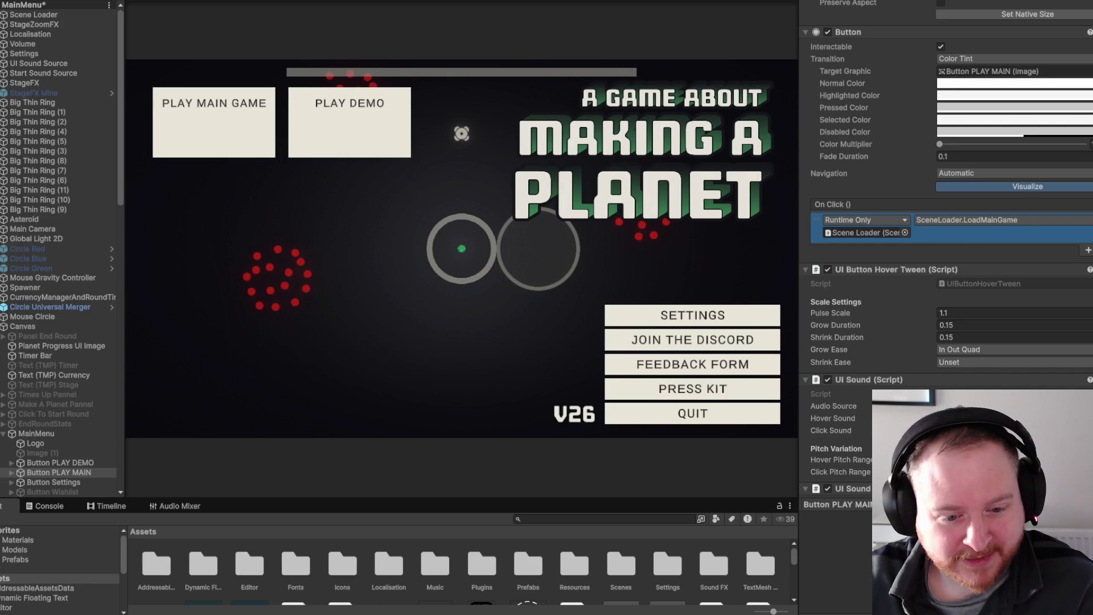
# Rebalance the splitter between the Game view and Inspector, then bring up the File menu.
pyautogui.moveTo(798, 144)
pyautogui.mouseDown()
pyautogui.moveTo(913, 150)
pyautogui.moveTo(888, 149)
pyautogui.mouseUp()
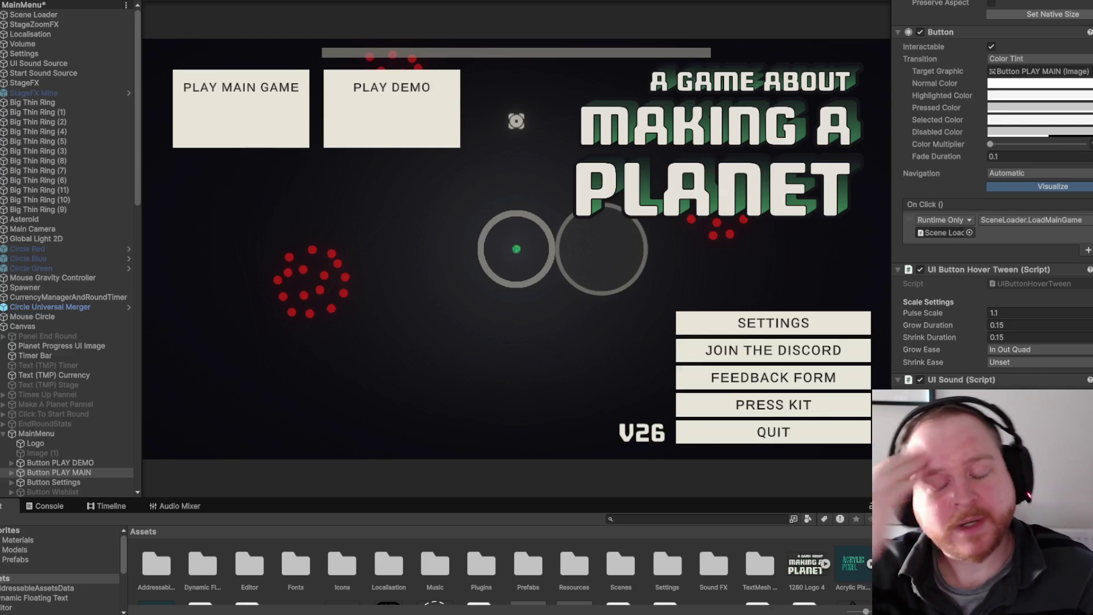
pyautogui.moveTo(889, 146); pyautogui.dragTo(886, 148)
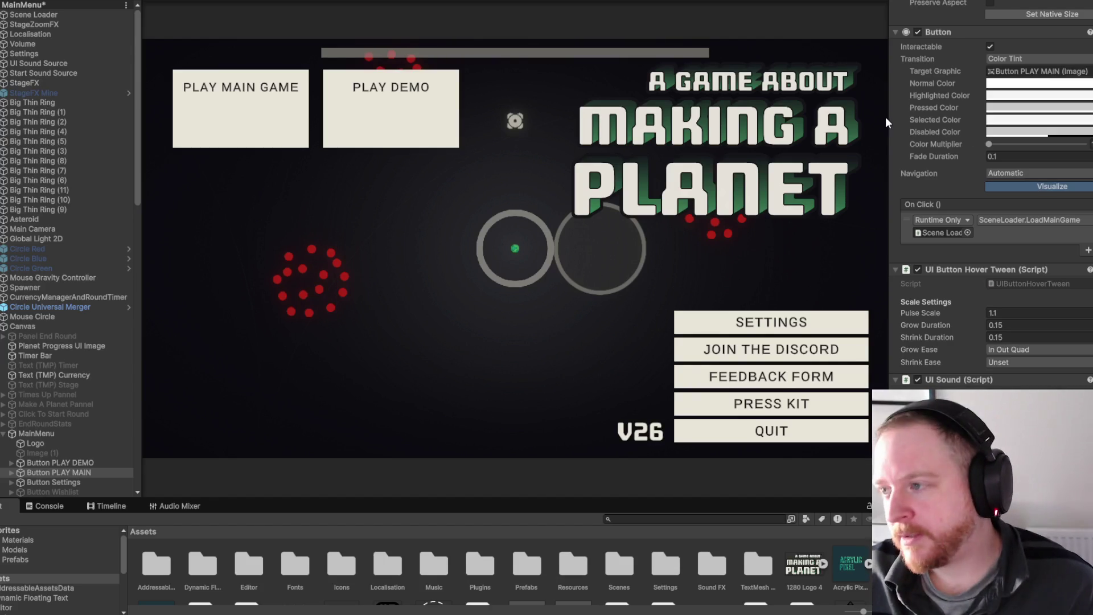
pyautogui.moveTo(889, 115); pyautogui.dragTo(894, 114)
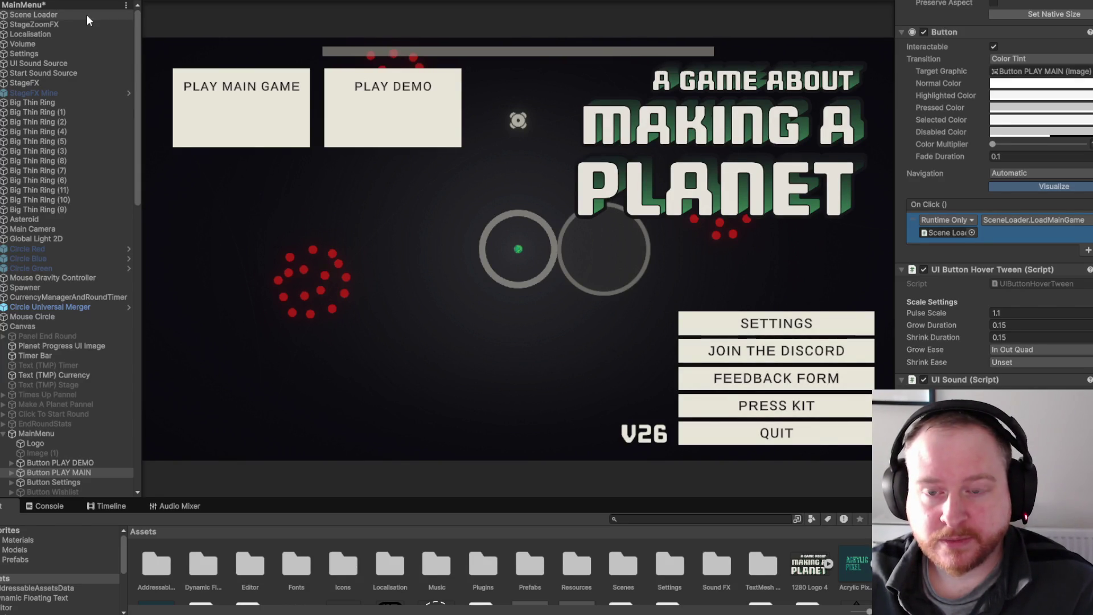
pyautogui.hotkey('alt', 'f')
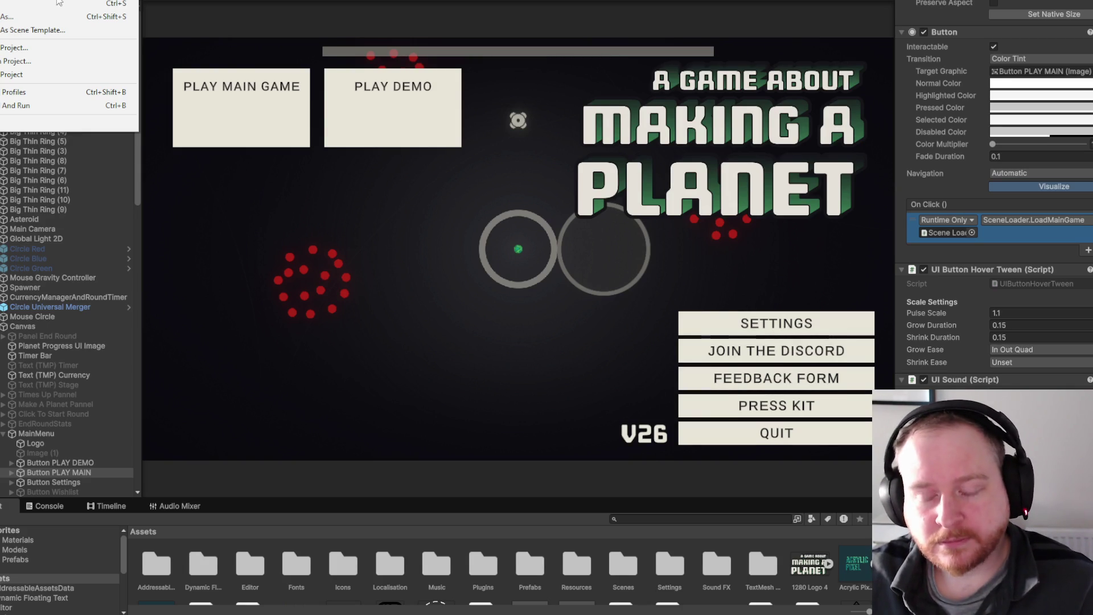
# Save the MainMenu changes and switch to MainScene from the recent scenes, widening the Game view.
pyautogui.moveTo(68, 0)
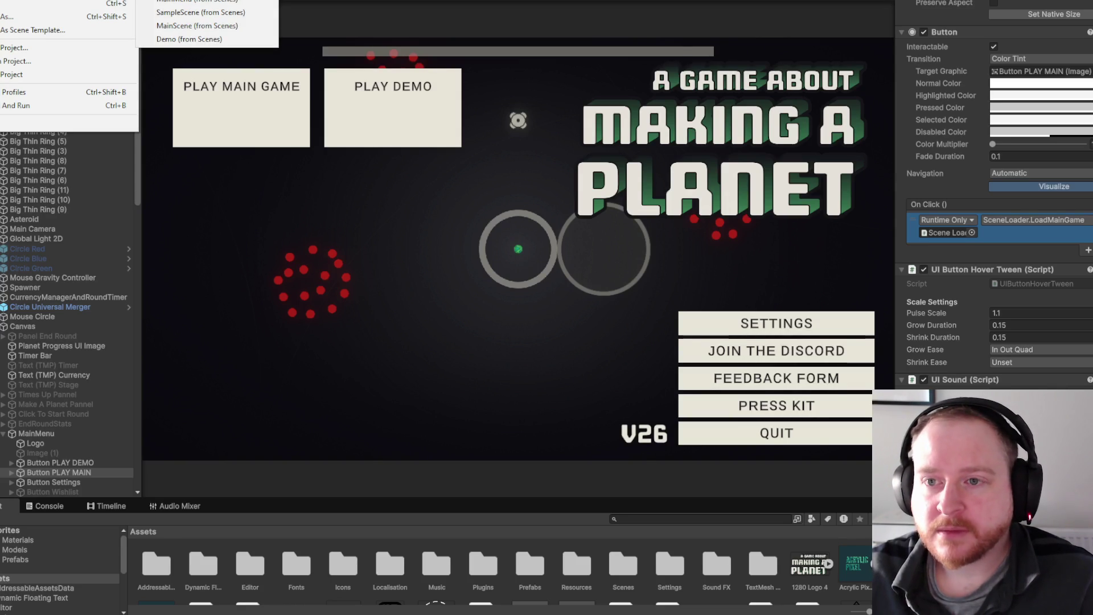
pyautogui.click(241, 26)
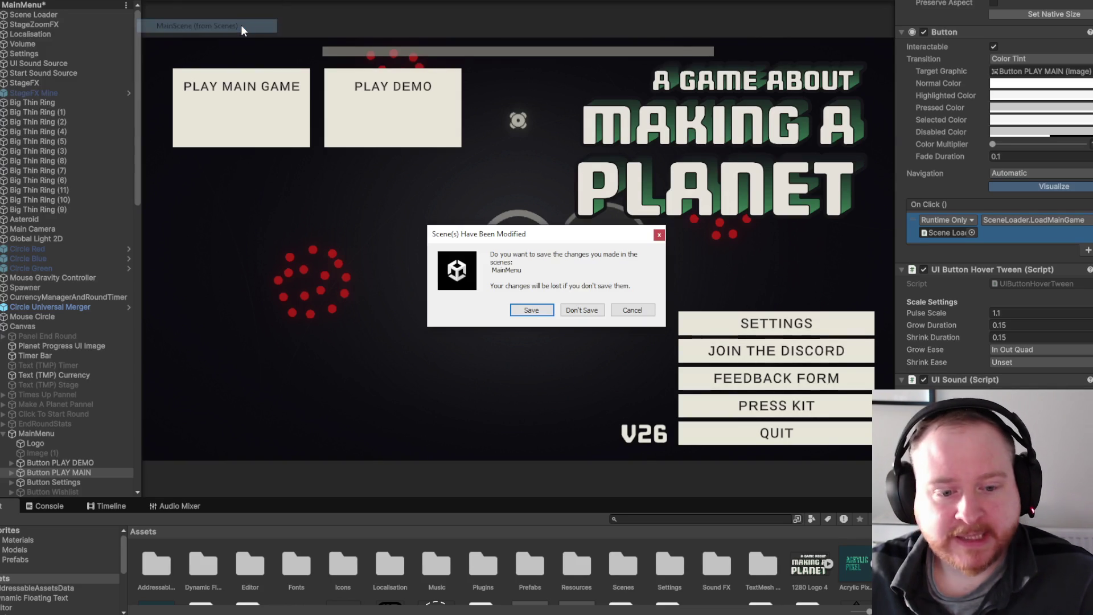
pyautogui.click(537, 307)
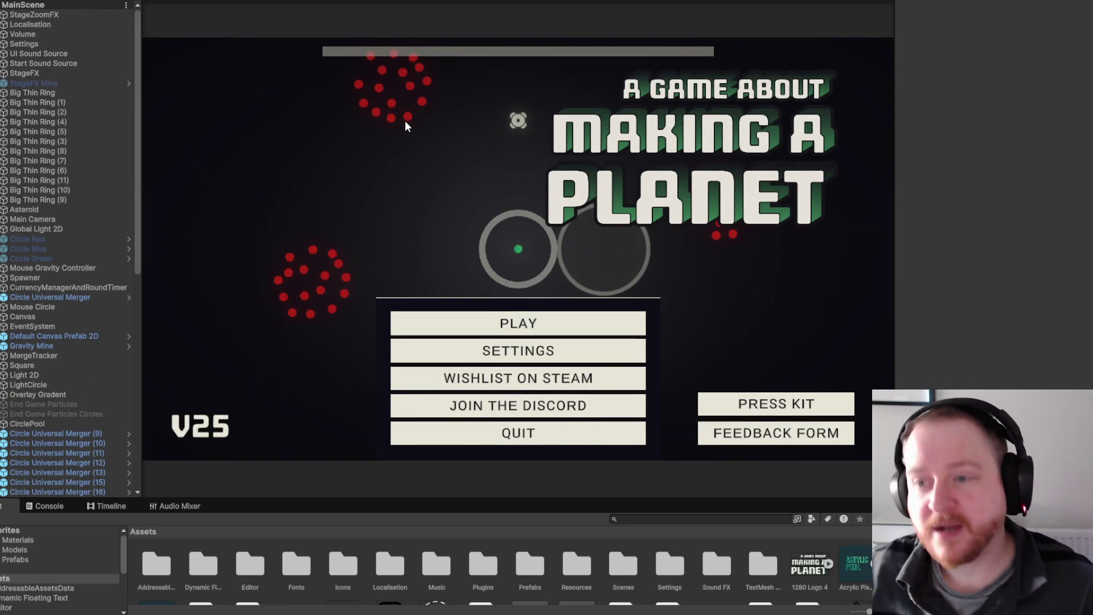
pyautogui.moveTo(894, 73); pyautogui.dragTo(920, 78)
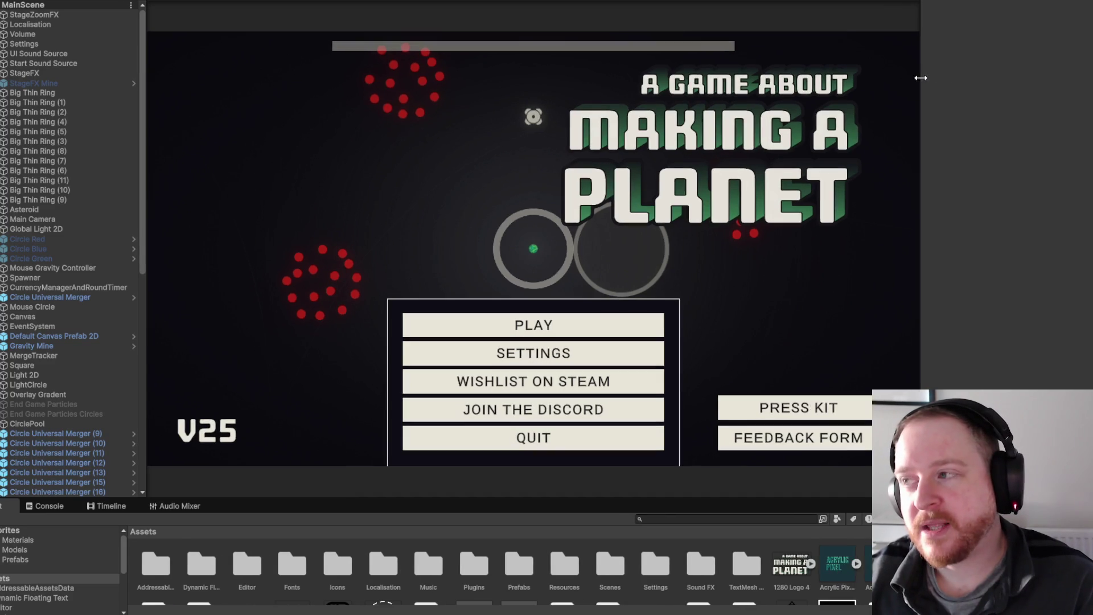
# Look over the Open Recent Scene list, then dismiss it while keeping MainScene loaded.
pyautogui.hotkey('alt', 'f')
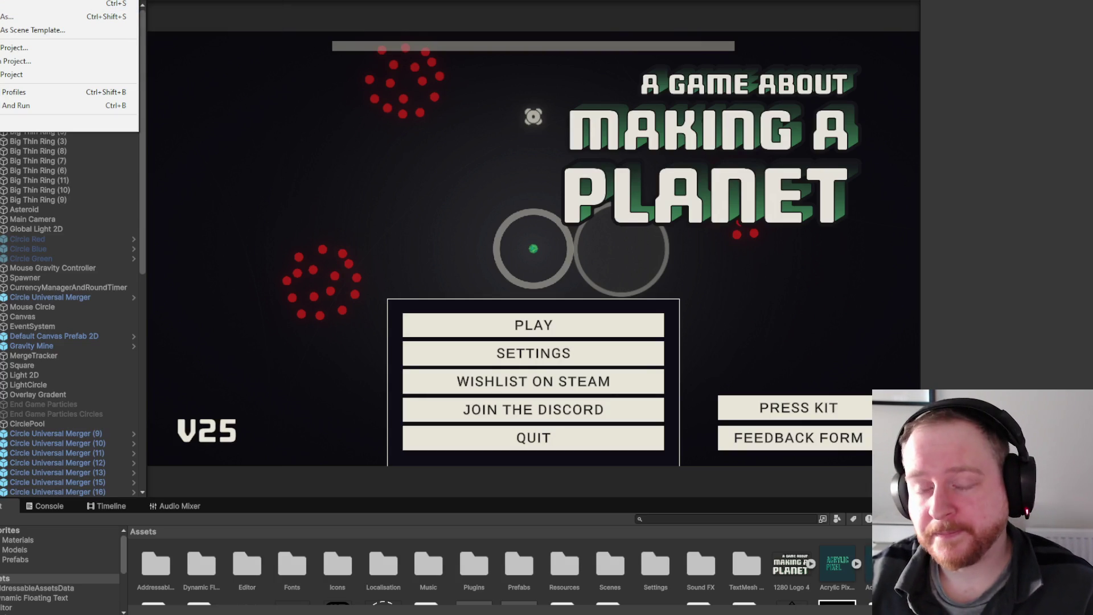
pyautogui.moveTo(68, 1)
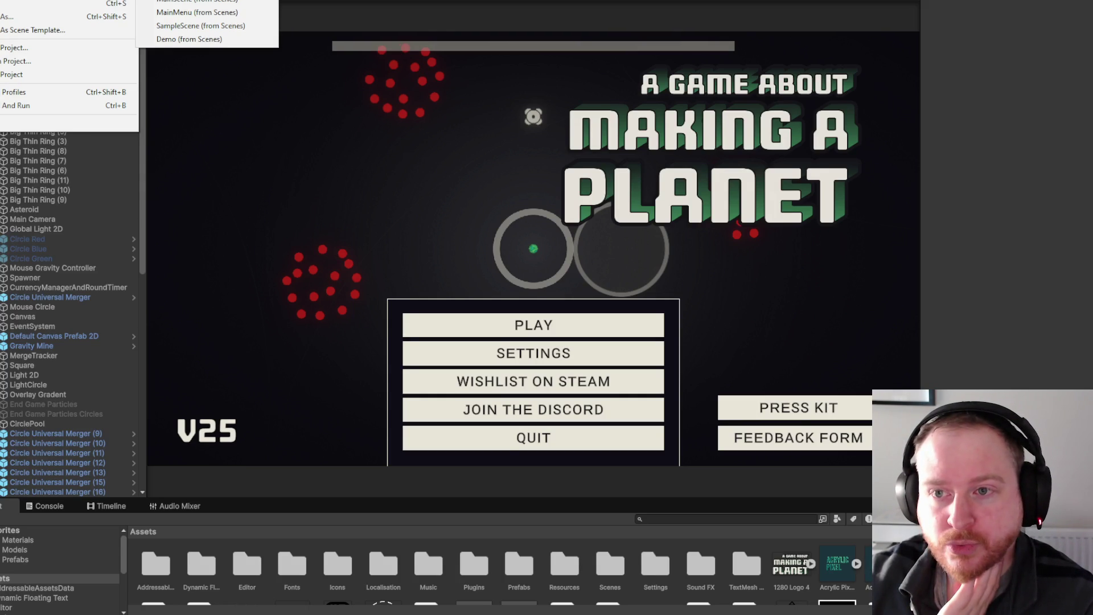
pyautogui.click(175, 166)
# Create an empty object named MainGameBooststrap and move it to the top of the hierarchy.
pyautogui.rightClick(80, 11)
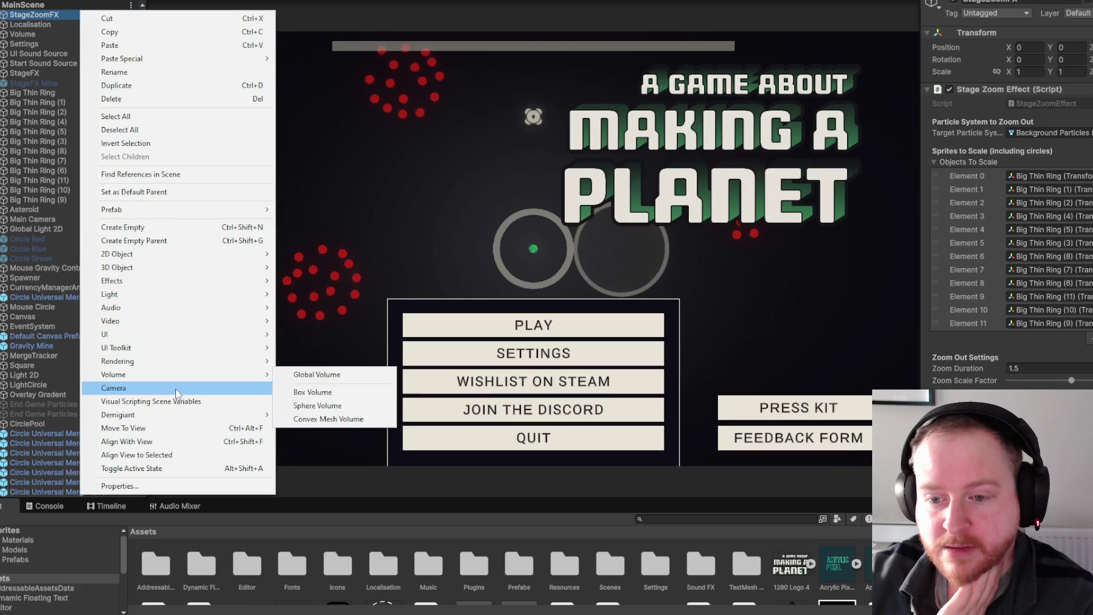
pyautogui.click(159, 226)
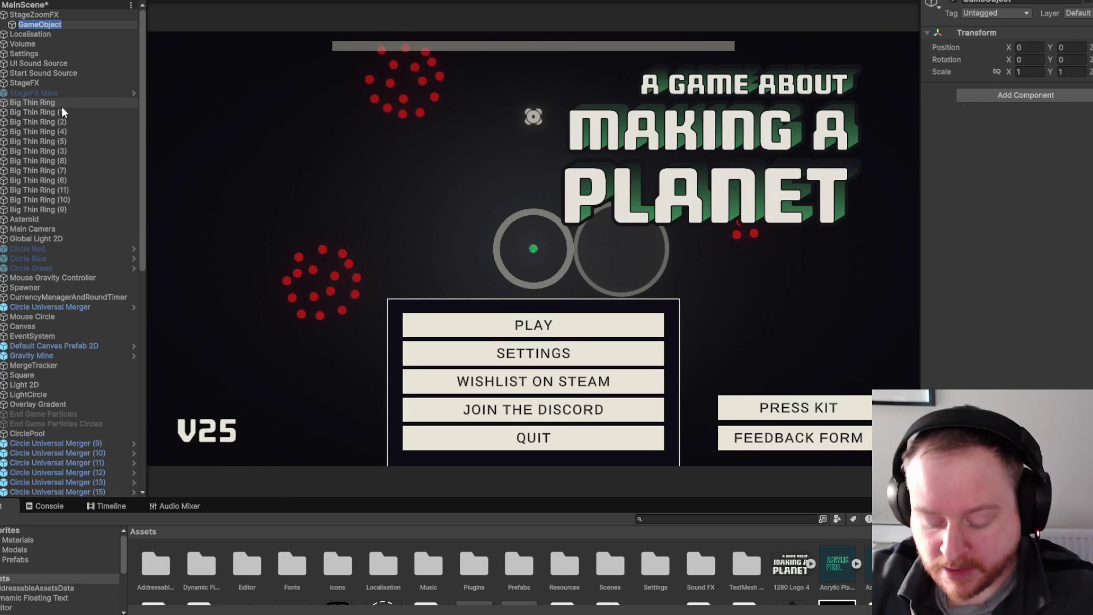
pyautogui.write('Ma')
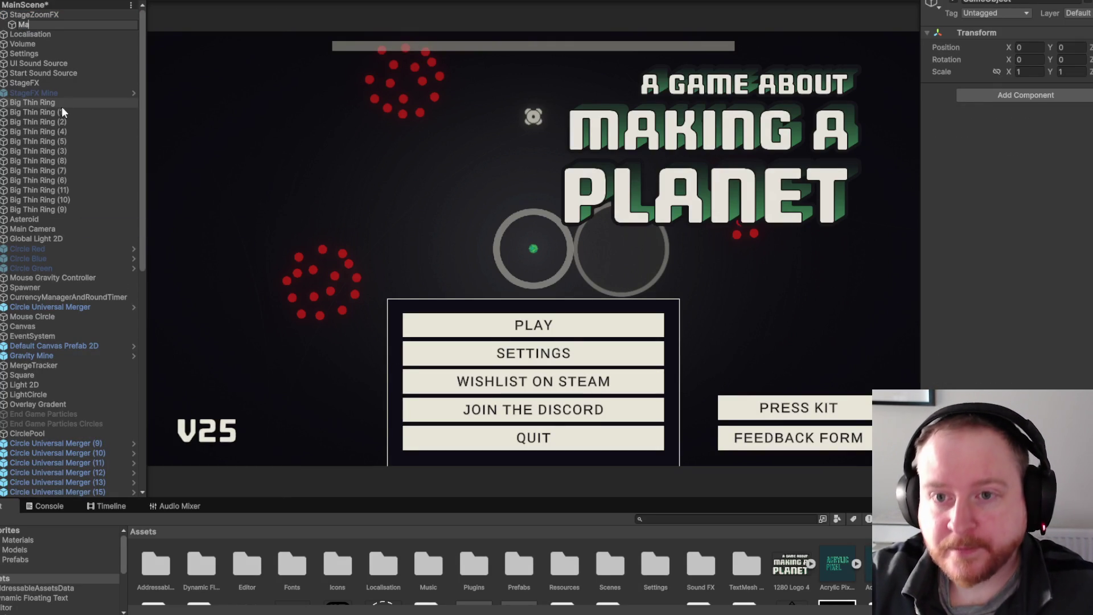
pyautogui.write('inGame')
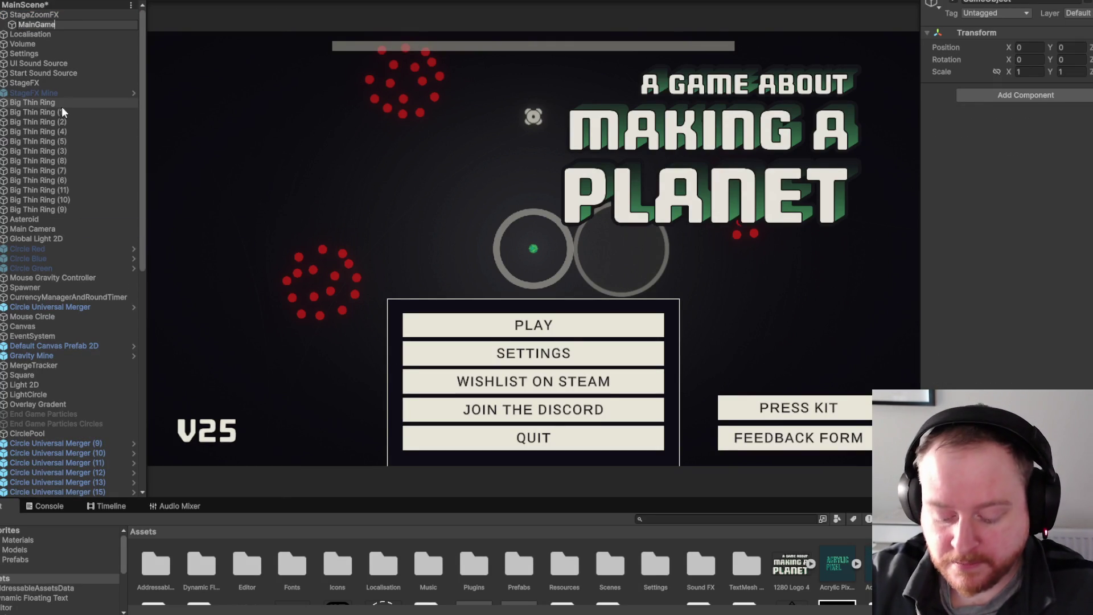
pyautogui.write('Booststrap')
pyautogui.press('Return')
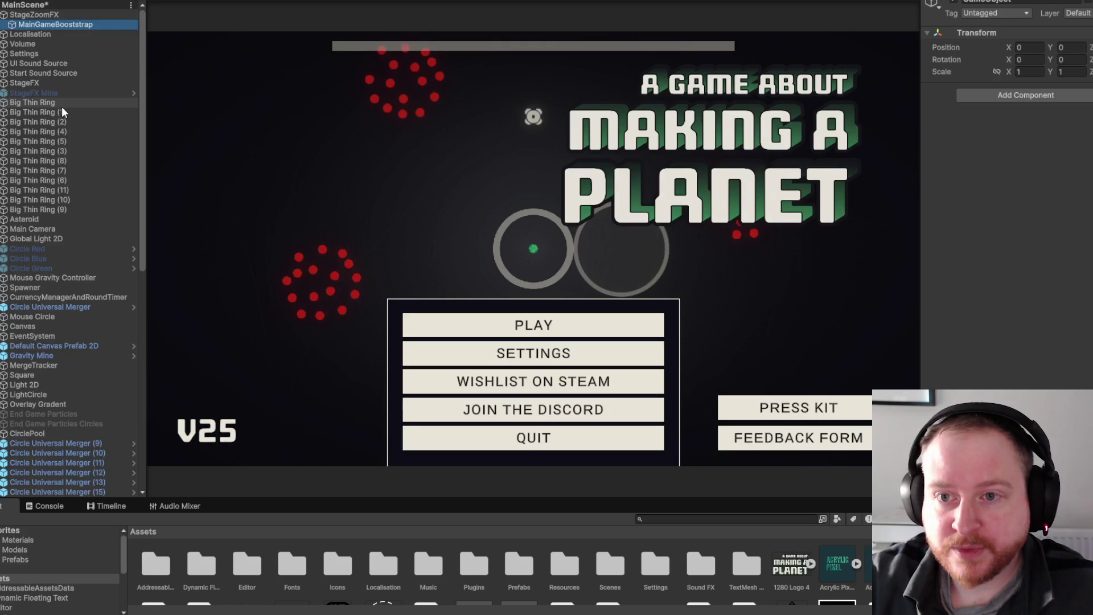
pyautogui.moveTo(61, 28); pyautogui.dragTo(60, 10)
pyautogui.click(1017, 97)
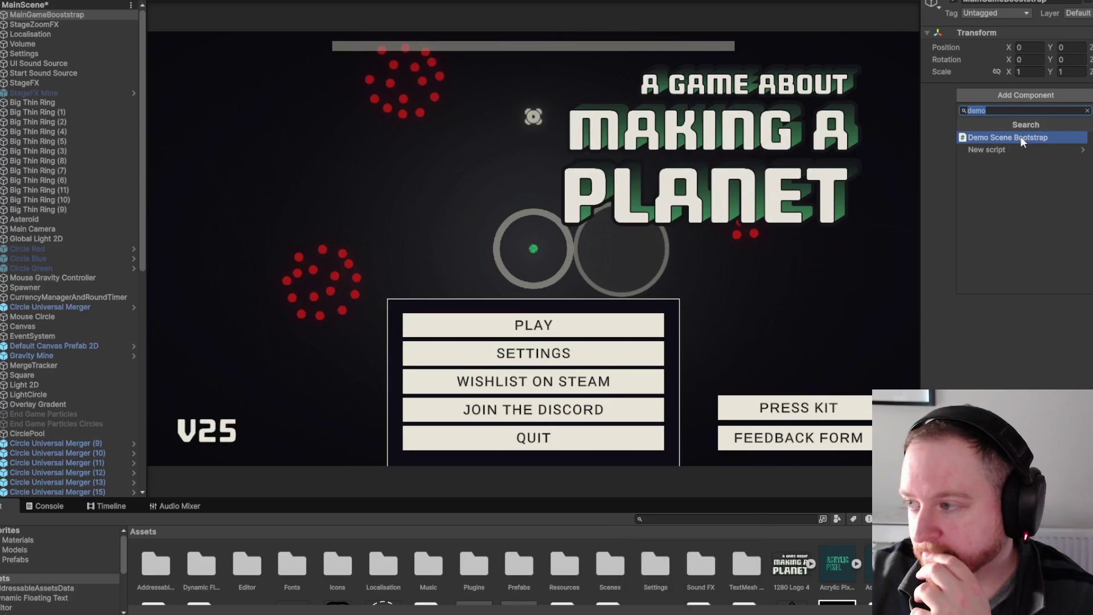
pyautogui.press('Escape')
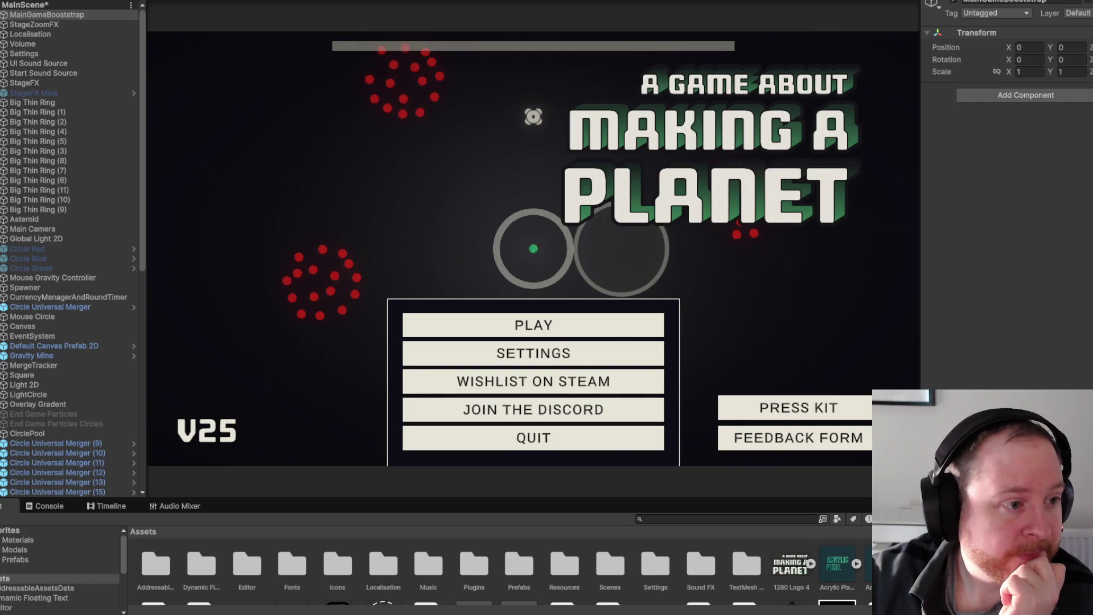
# Add Demo Scene Bootstrap to MainGameBooststrap, assigning CurrencyManagerAndRoundTimer and Mouse Gravity Controller references.
pyautogui.click(1002, 97)
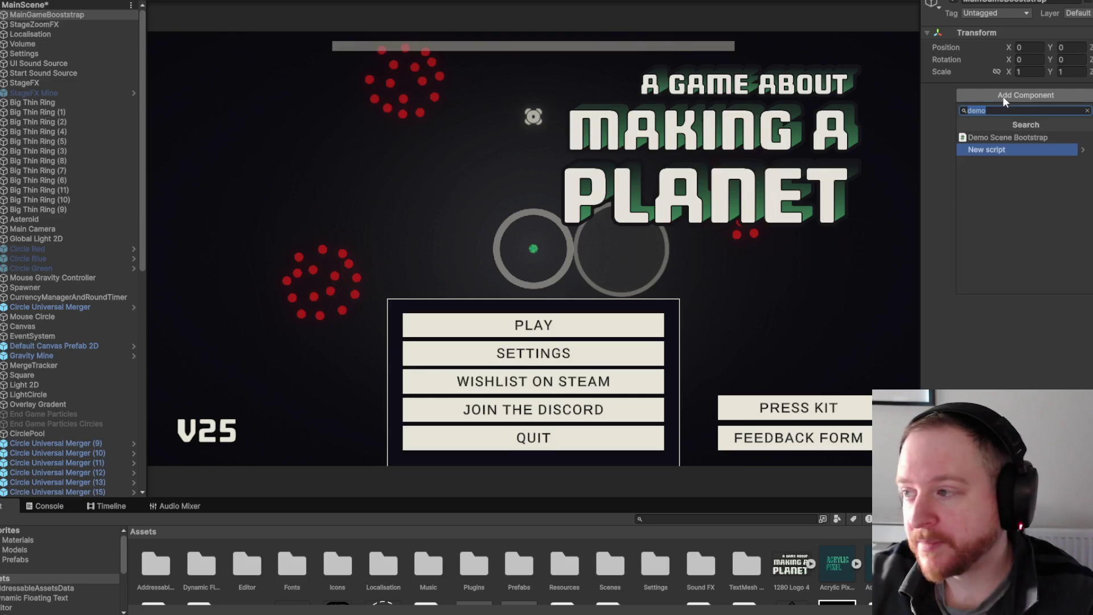
pyautogui.click(1000, 138)
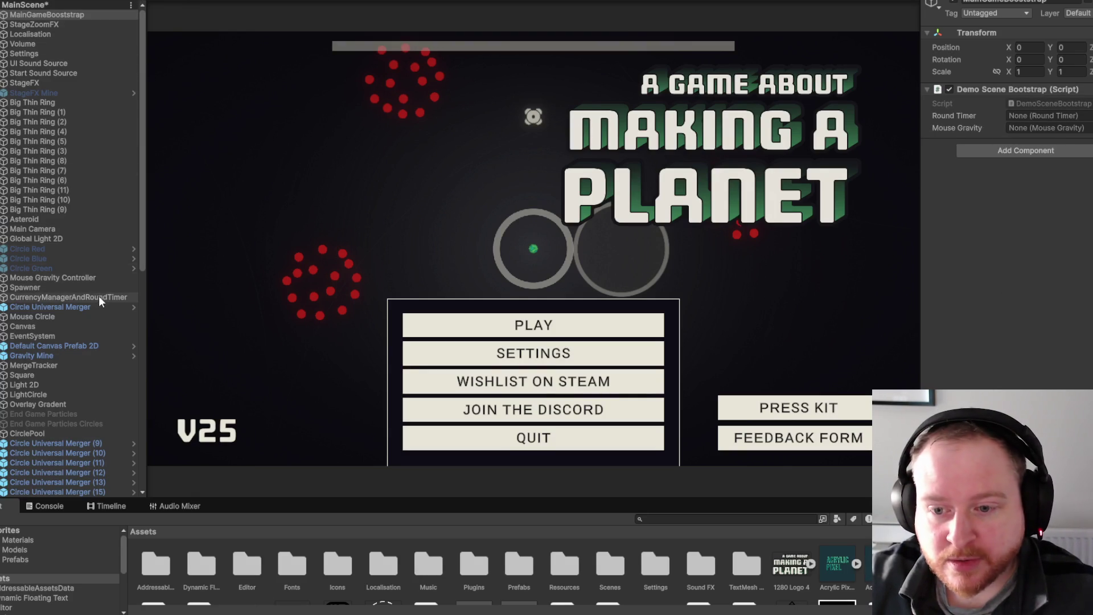
pyautogui.moveTo(100, 298)
pyautogui.mouseDown()
pyautogui.moveTo(1076, 117)
pyautogui.moveTo(1059, 117)
pyautogui.mouseUp()
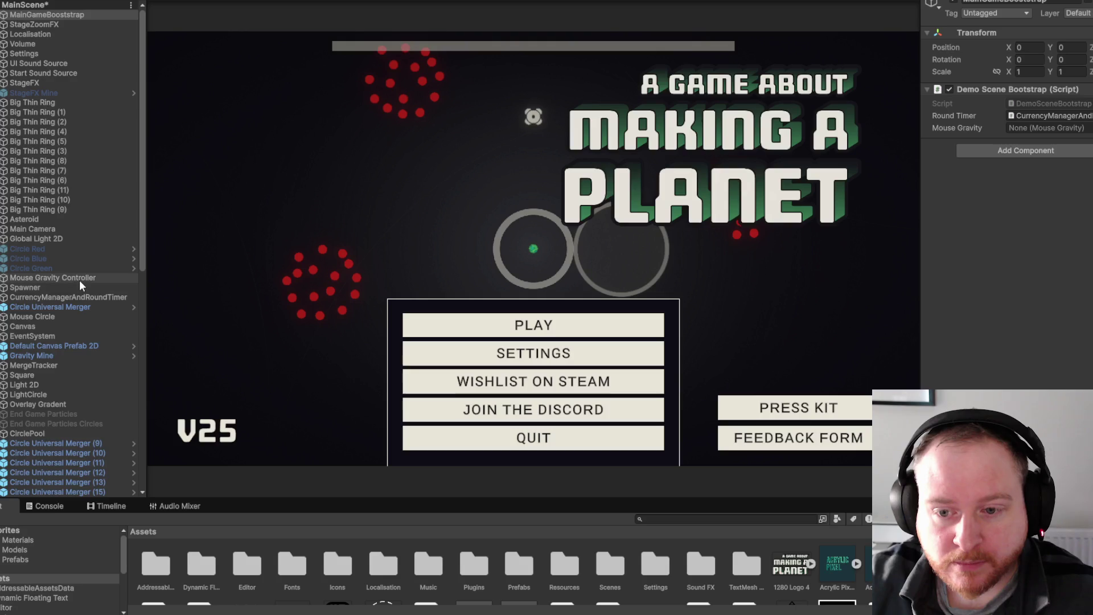
pyautogui.moveTo(80, 275); pyautogui.dragTo(1041, 130)
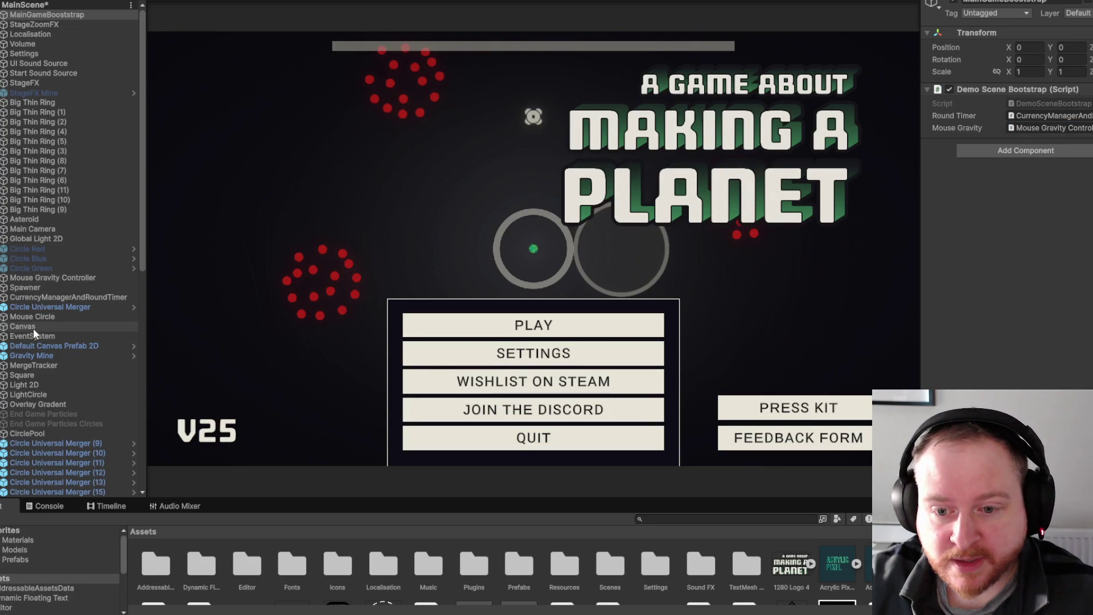
pyautogui.click(2, 326)
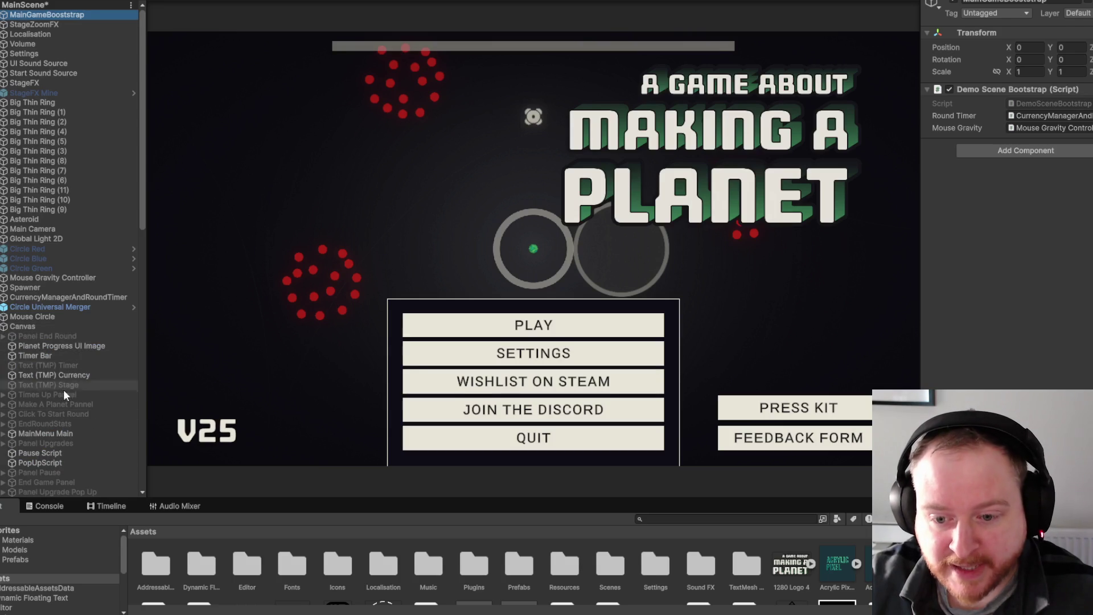
# Deactivate the MainMenu Main panel and play-test MainScene, pausing with Escape before stopping.
pyautogui.click(62, 433)
pyautogui.click(954, 1)
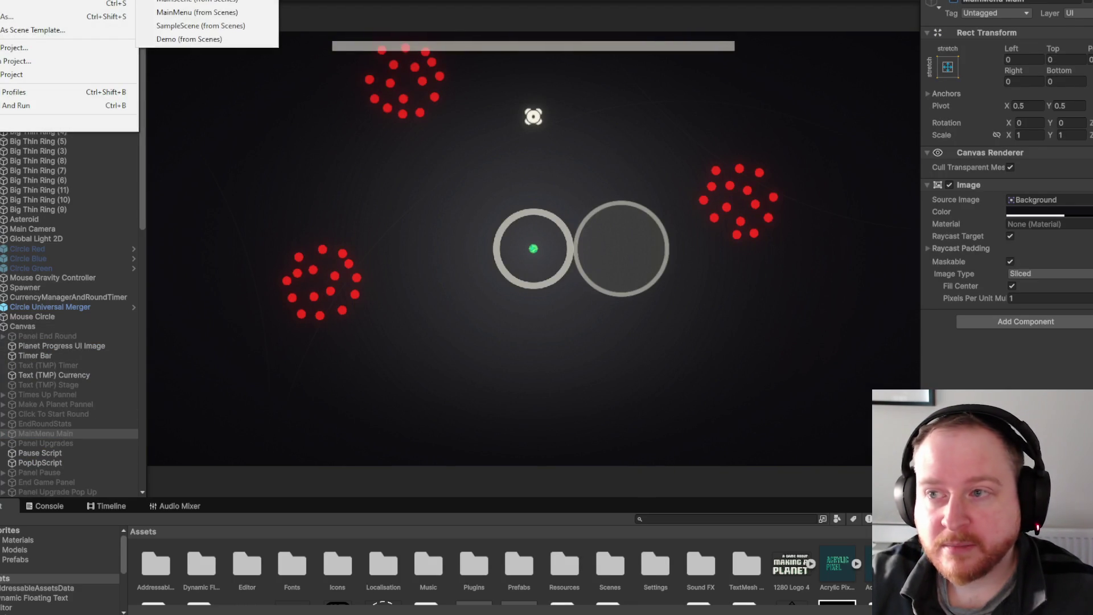
pyautogui.hotkey('ctrl', 'p')
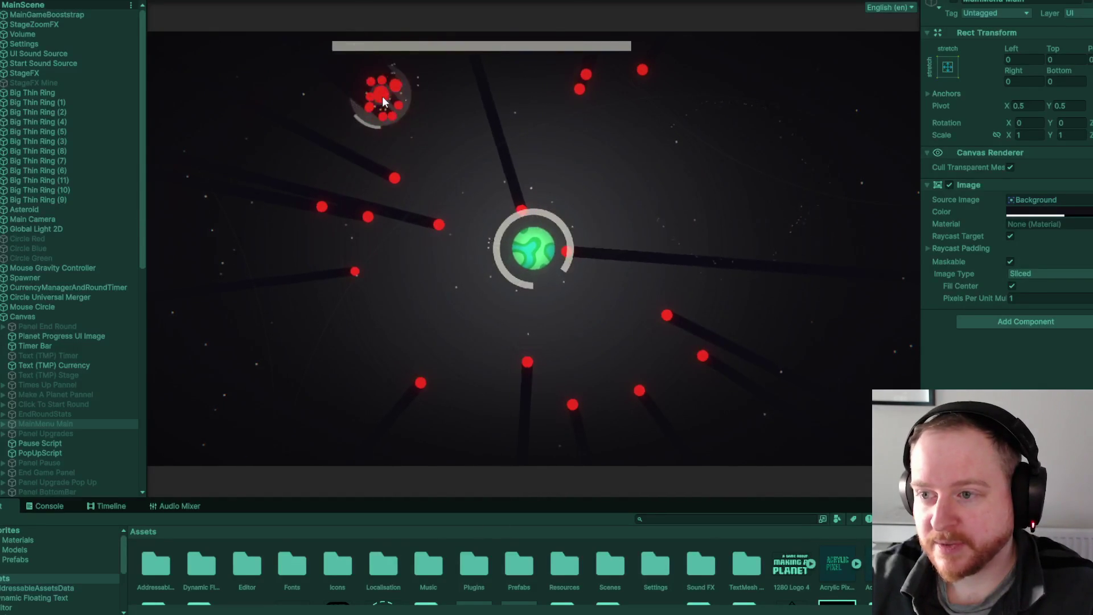
pyautogui.press('Escape')
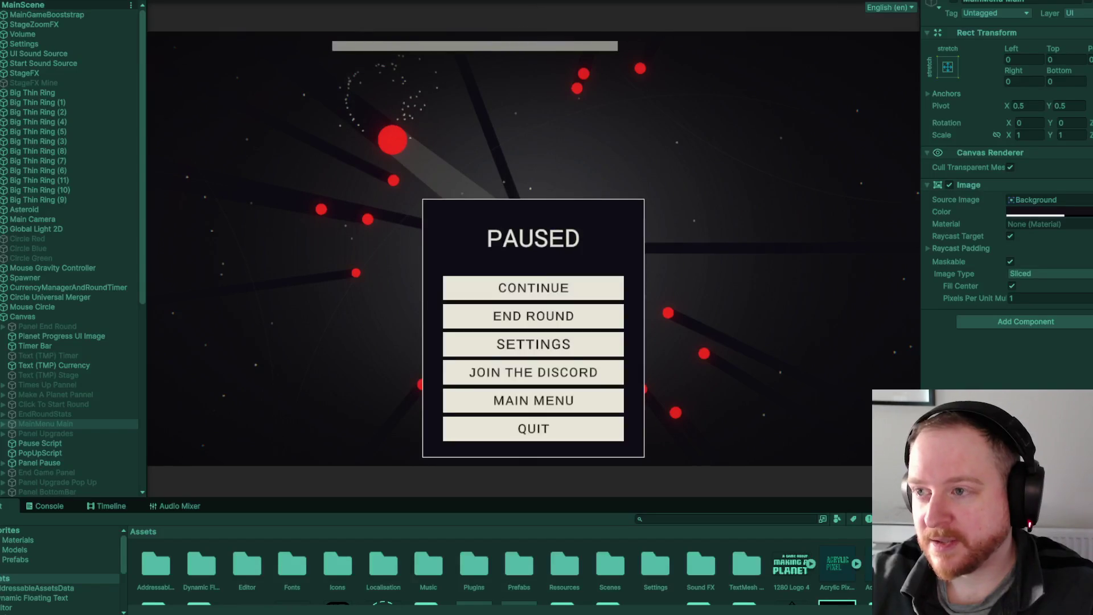
pyautogui.hotkey('ctrl', 'p')
pyautogui.hotkey('alt', 'f')
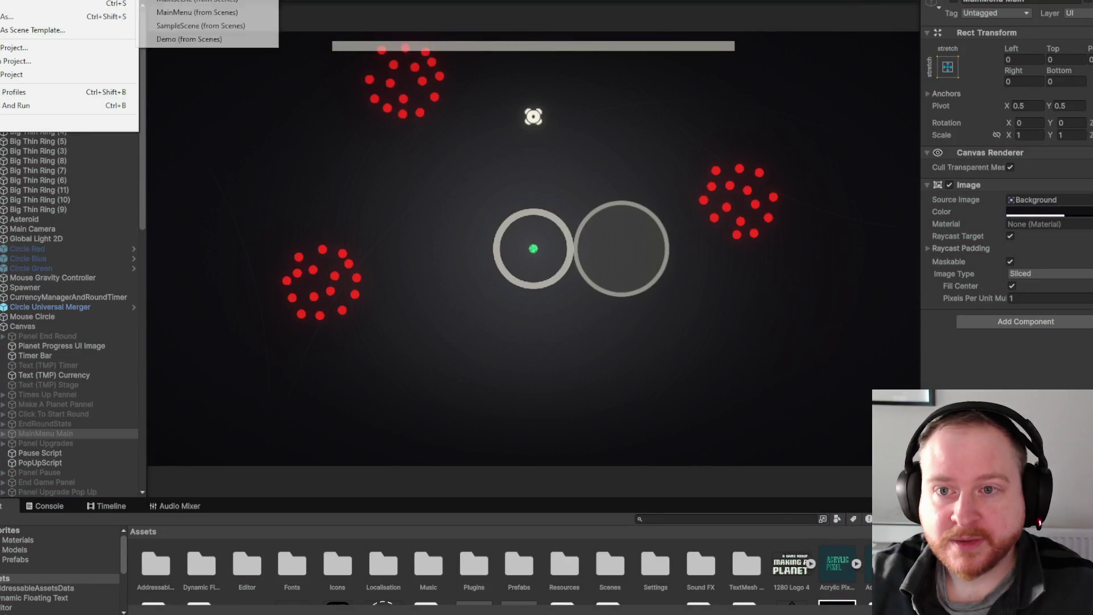
# Reopen the MainMenu scene, play-test it, and stop play mode.
pyautogui.click(221, 17)
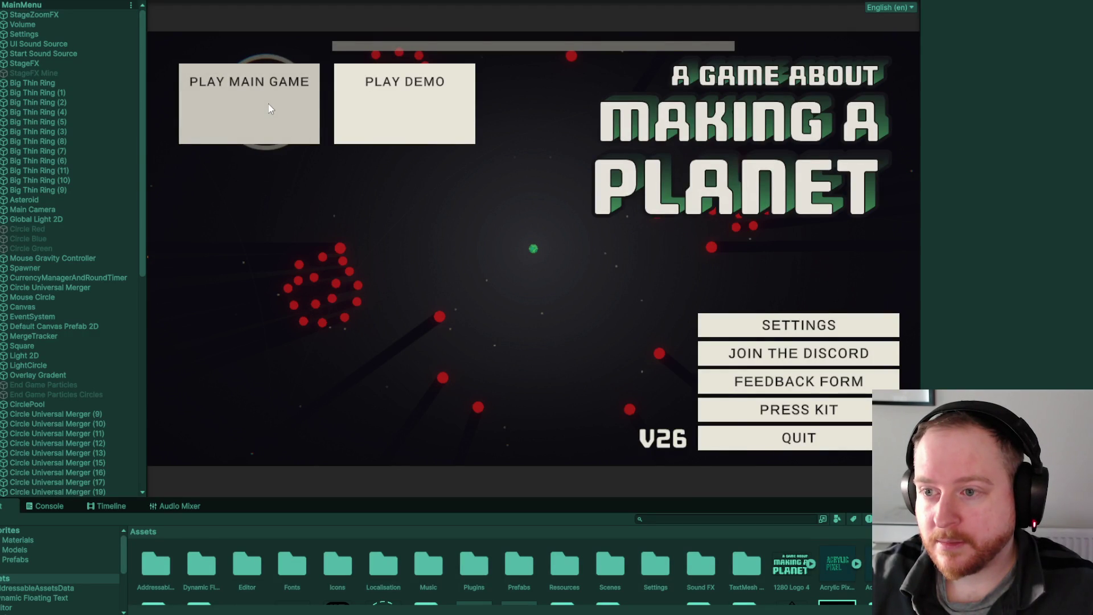
pyautogui.hotkey('ctrl', 'p')
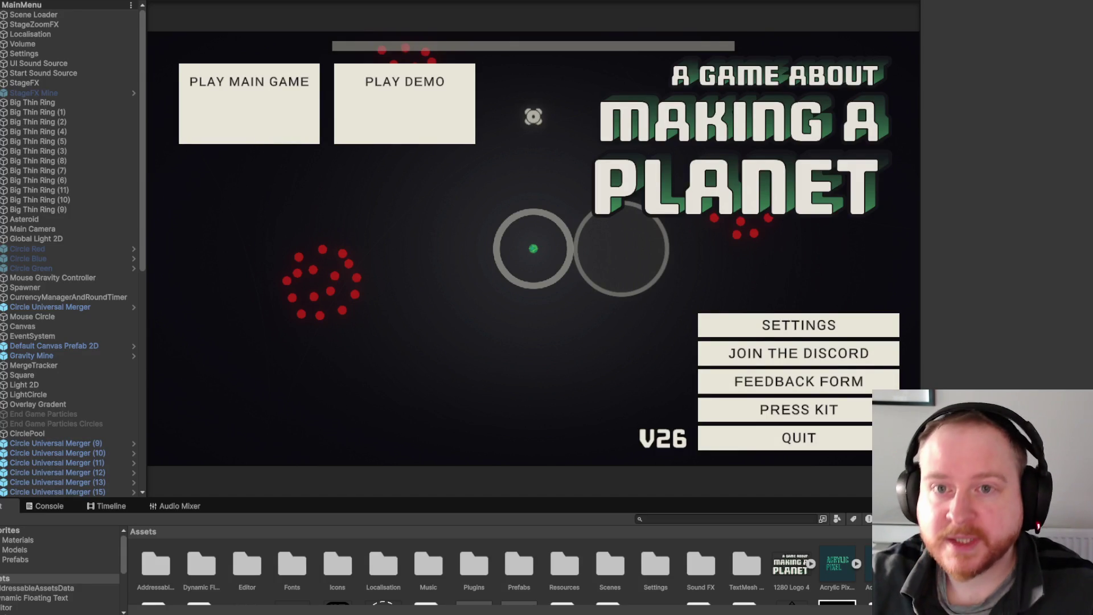
pyautogui.click(6, 0)
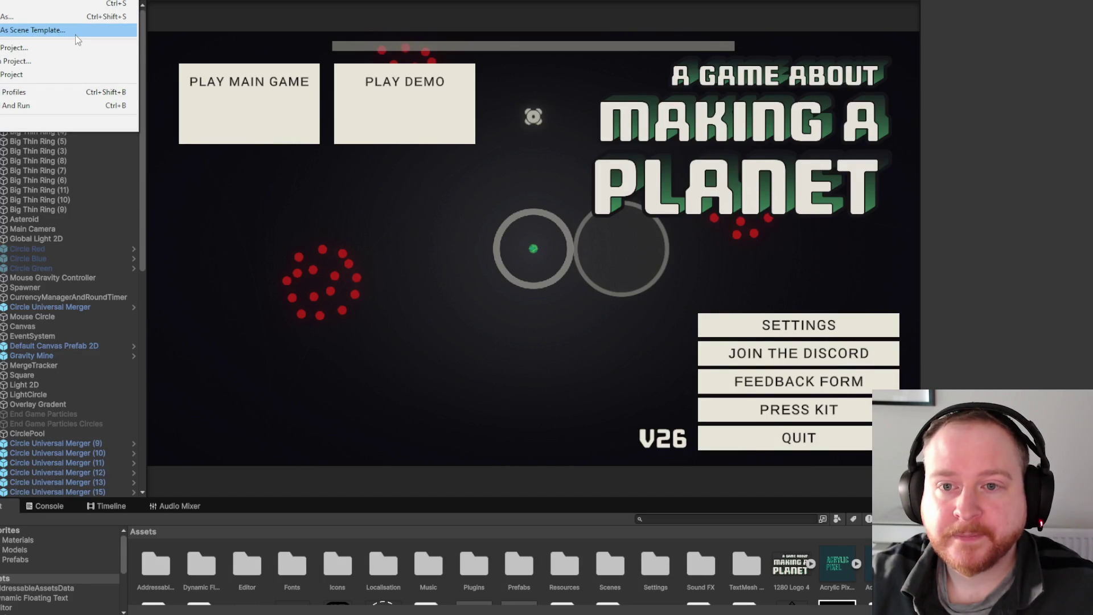
pyautogui.click(65, 94)
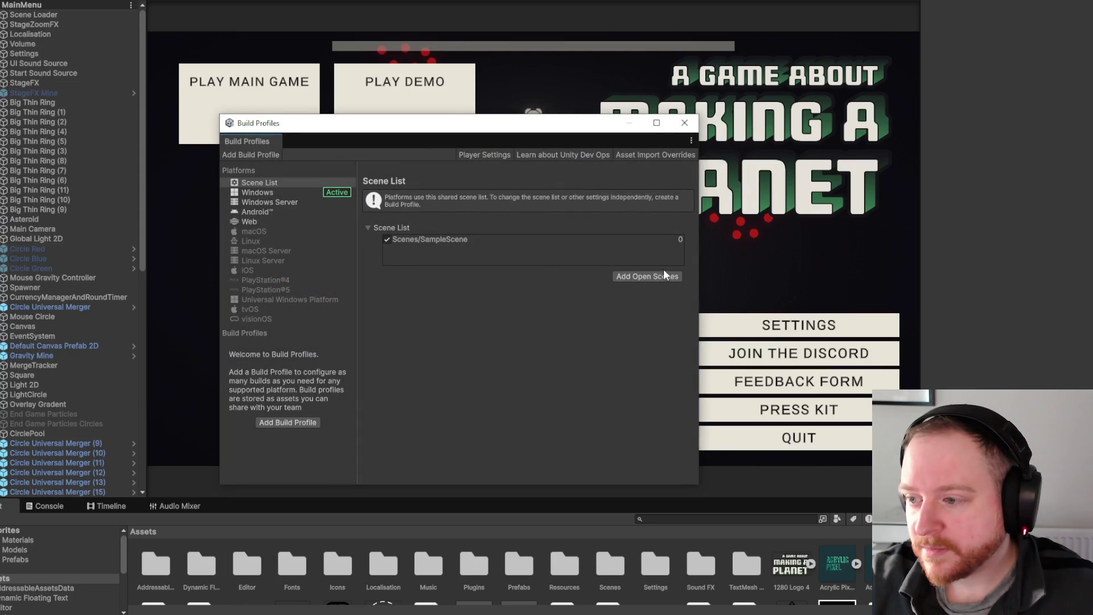
pyautogui.click(683, 123)
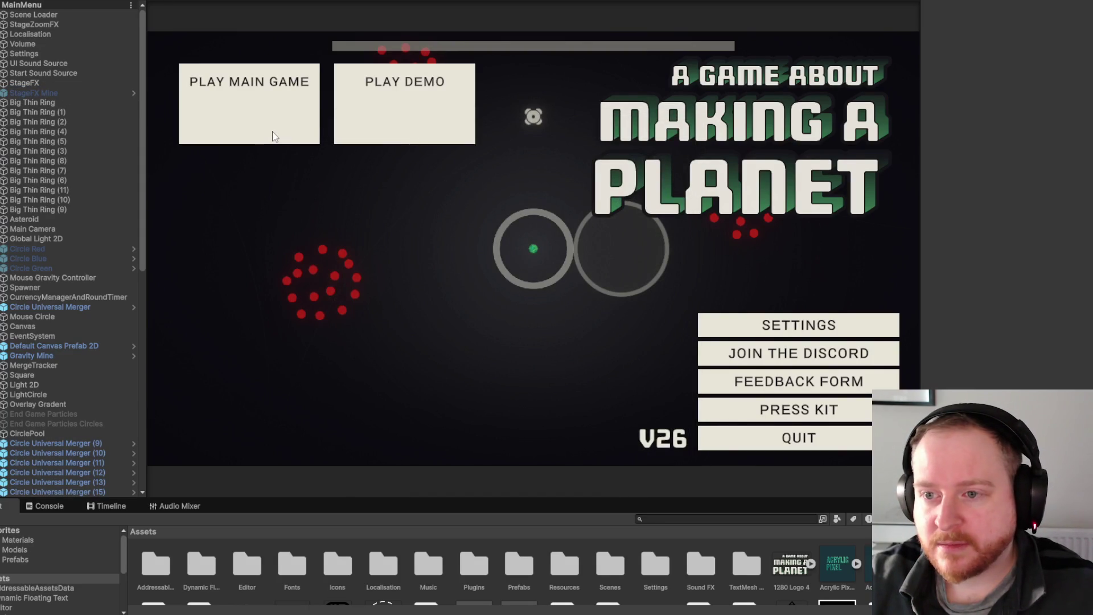
pyautogui.scroll(-5, 107, 320)
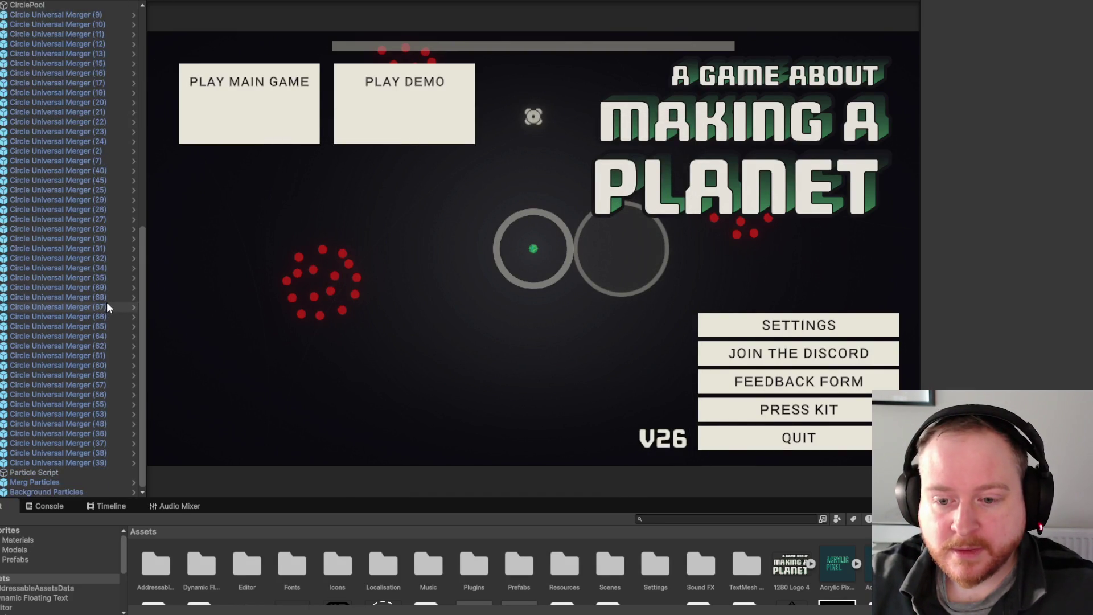
pyautogui.scroll(4, 94, 442)
pyautogui.scroll(1, 95, 442)
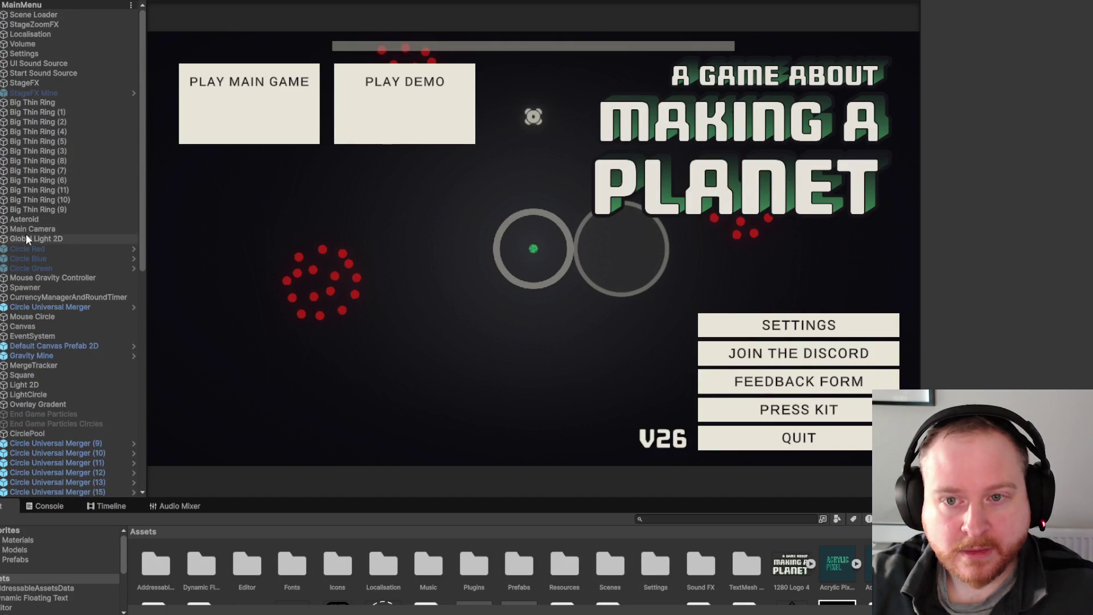
pyautogui.click(4, 326)
pyautogui.scroll(-4, 85, 335)
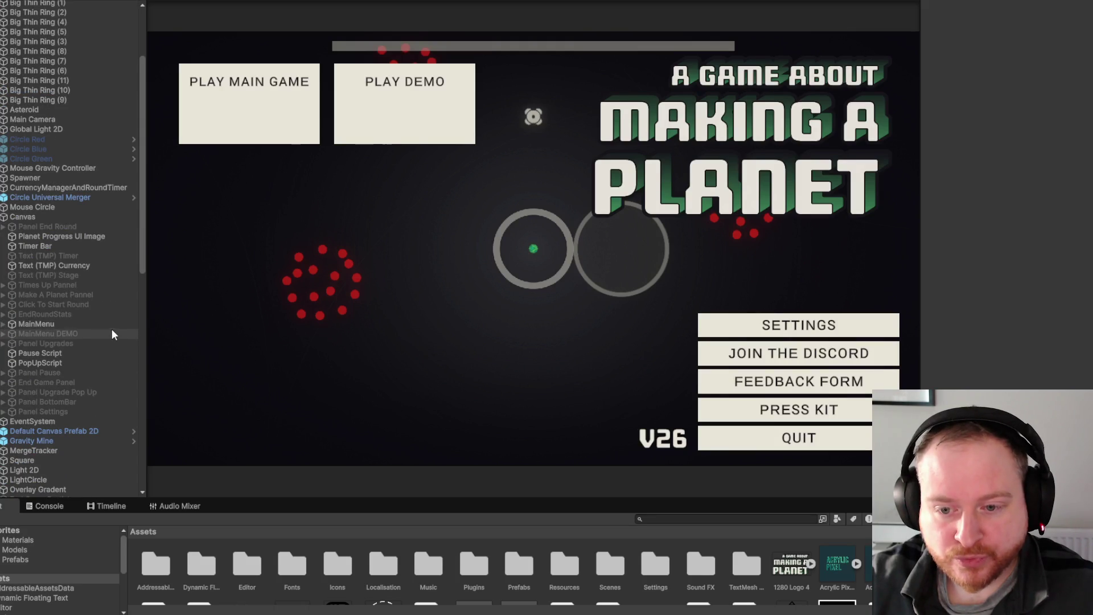
# Follow Button PLAY MAIN's On Click target to the Scene Loader object and its SceneLoader script.
pyautogui.click(5, 324)
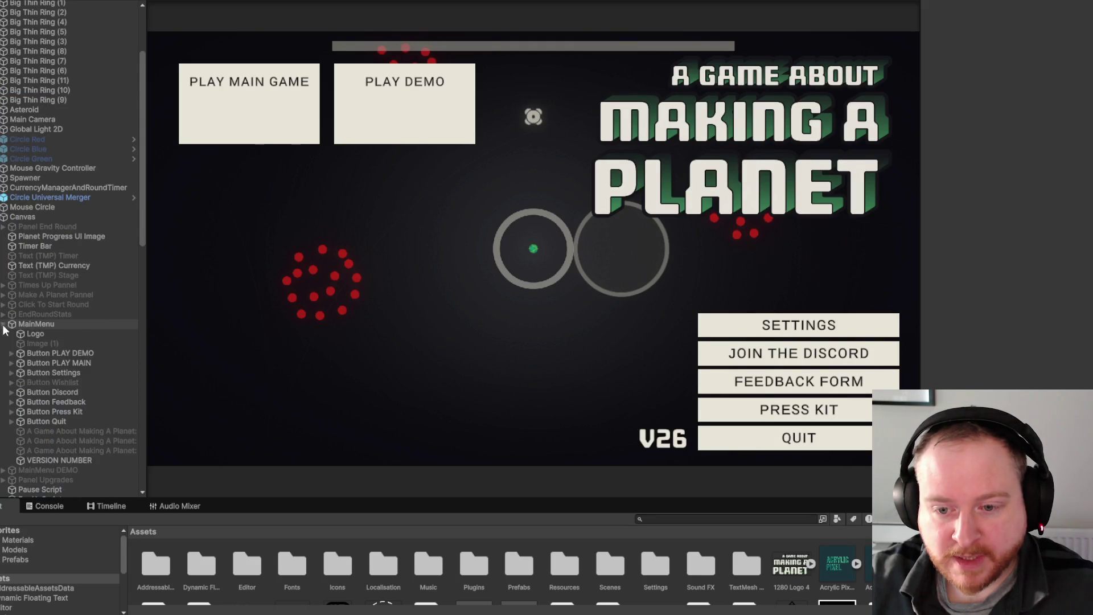
pyautogui.click(57, 363)
pyautogui.scroll(-10, 1012, 258)
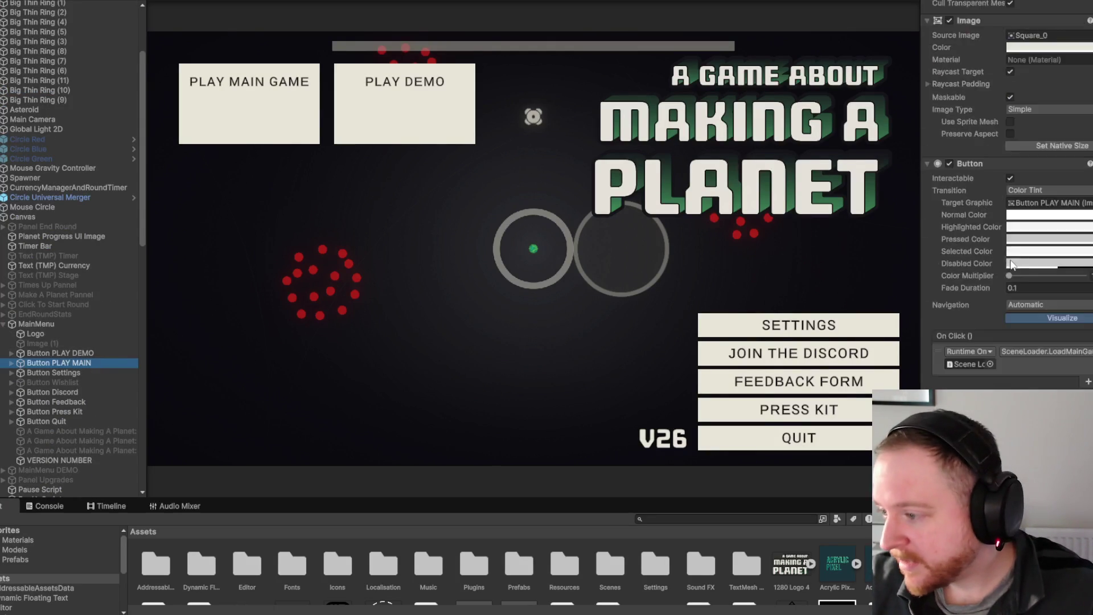
pyautogui.moveTo(919, 202); pyautogui.dragTo(788, 202)
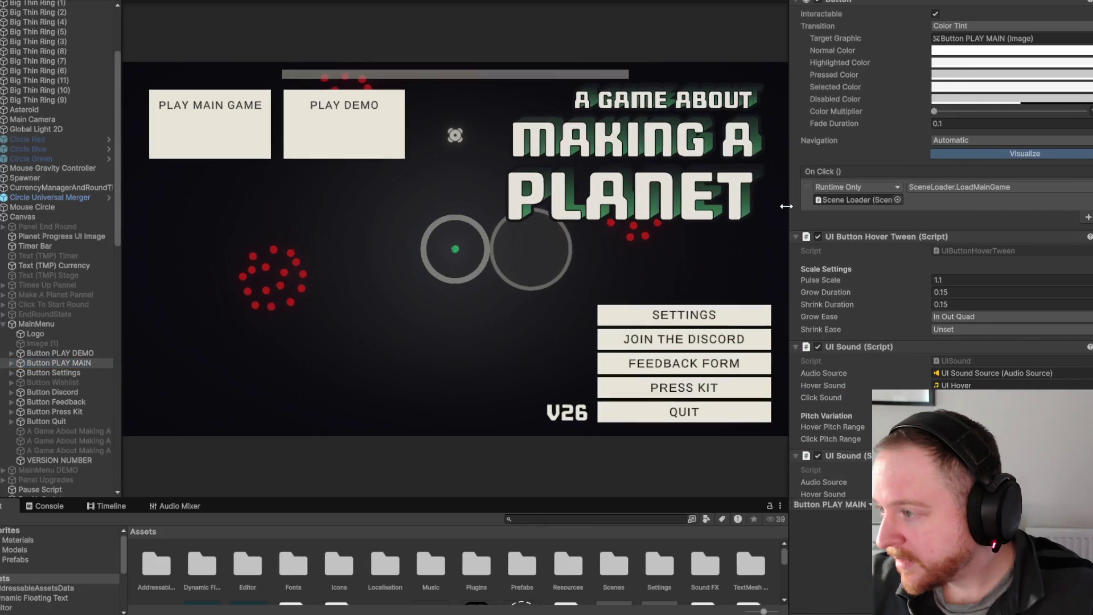
pyautogui.click(858, 200)
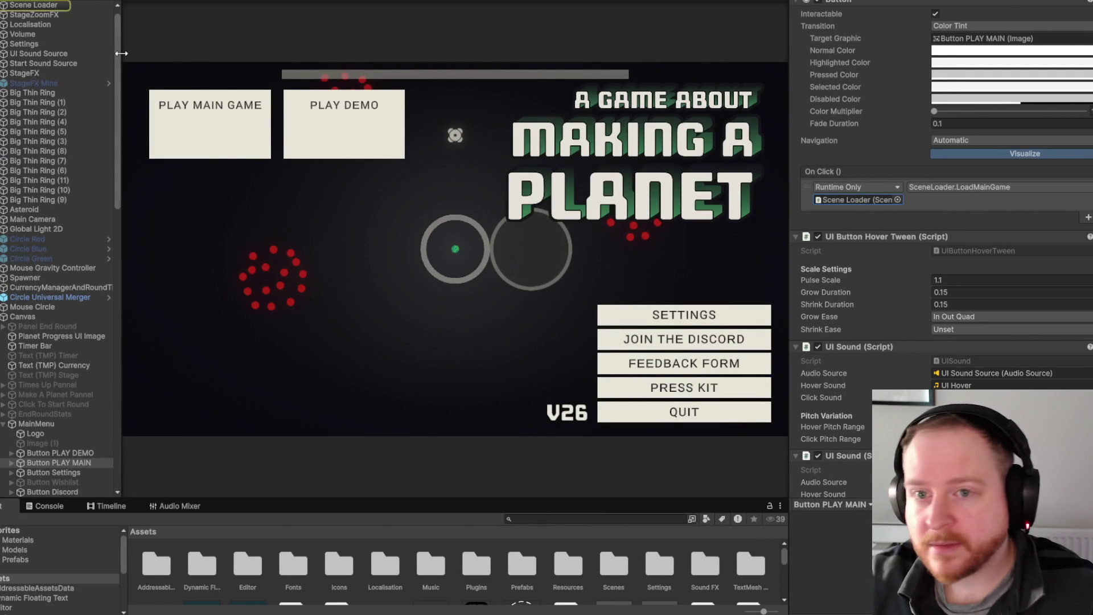
pyautogui.doubleClick(858, 199)
pyautogui.click(965, 103)
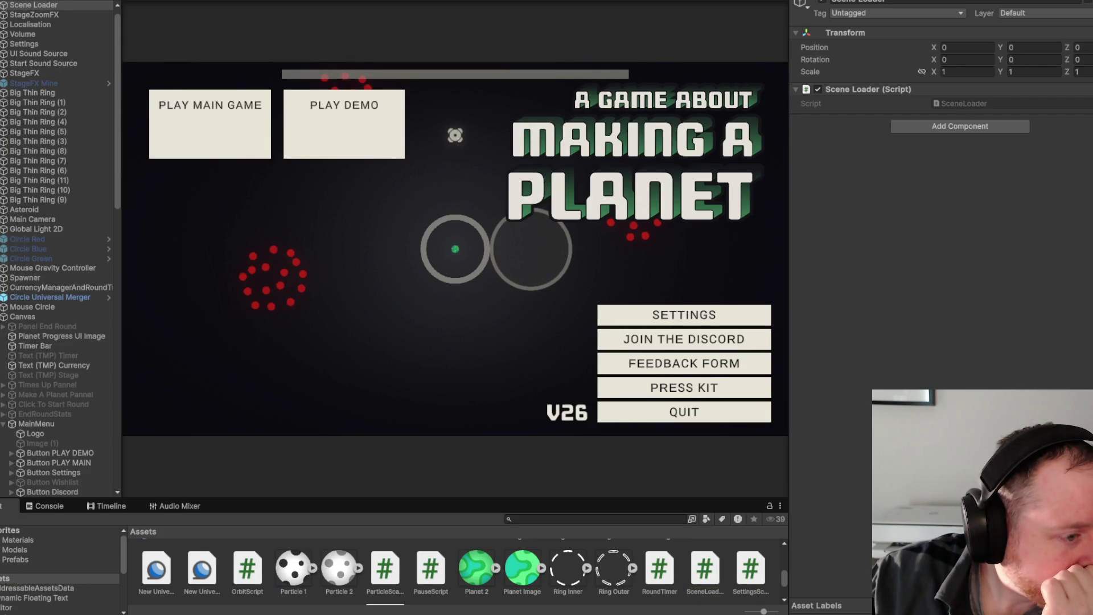
# Read the Console error saying MainScene isn't in the build scene list, then replay.
pyautogui.hotkey('alt', 'f')
pyautogui.moveTo(68, 0)
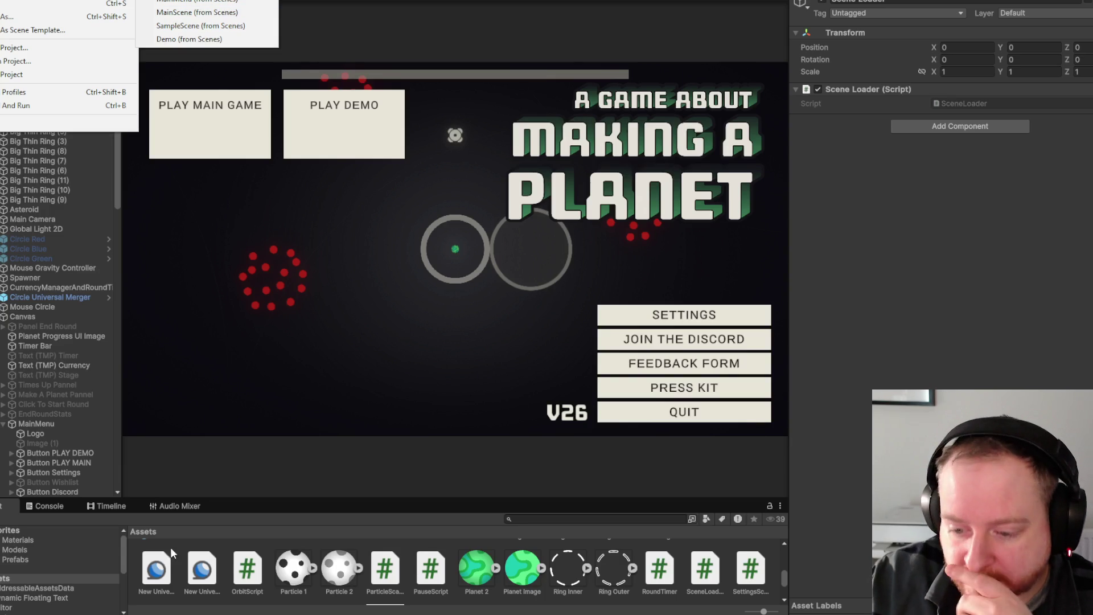
pyautogui.click(254, 25)
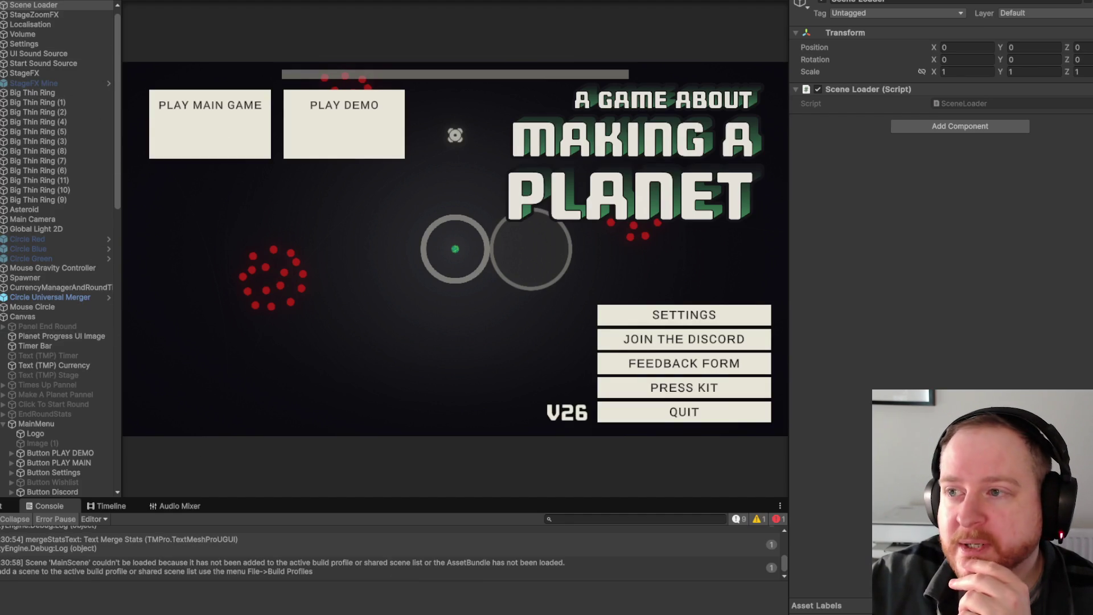
pyautogui.hotkey('ctrl', 'p')
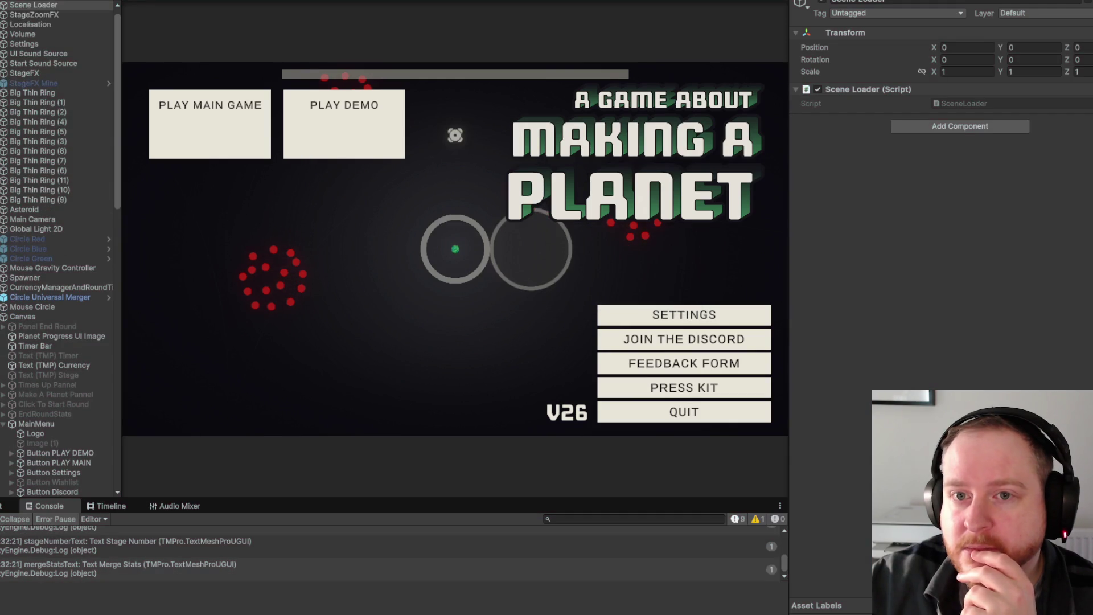
pyautogui.click(22, 2)
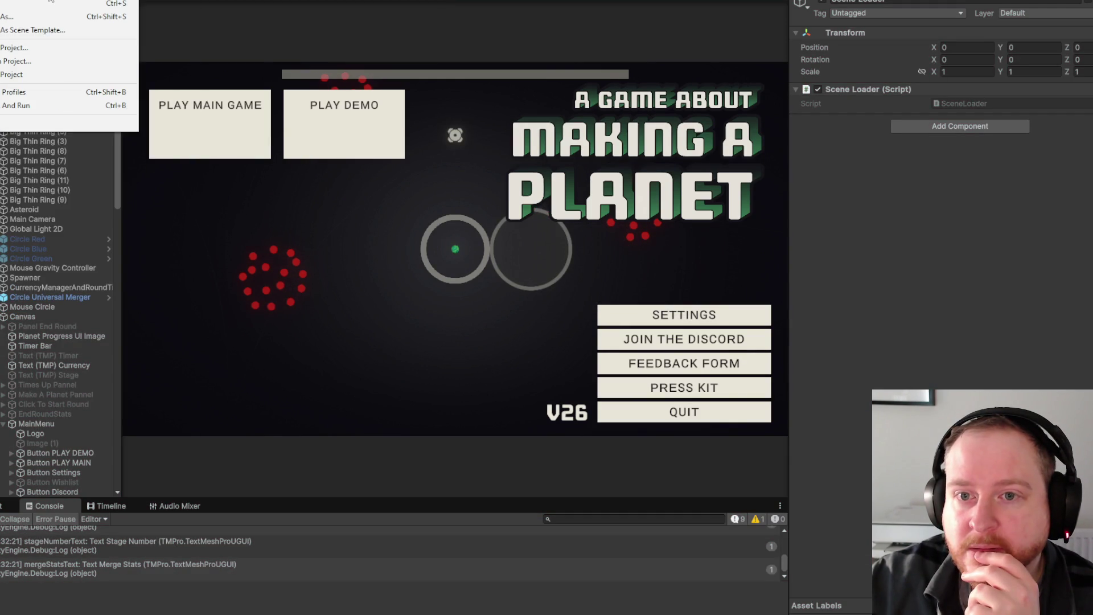
# Open MainScene and add it to the Build Profiles scene list.
pyautogui.moveTo(114, 1)
pyautogui.click(249, 13)
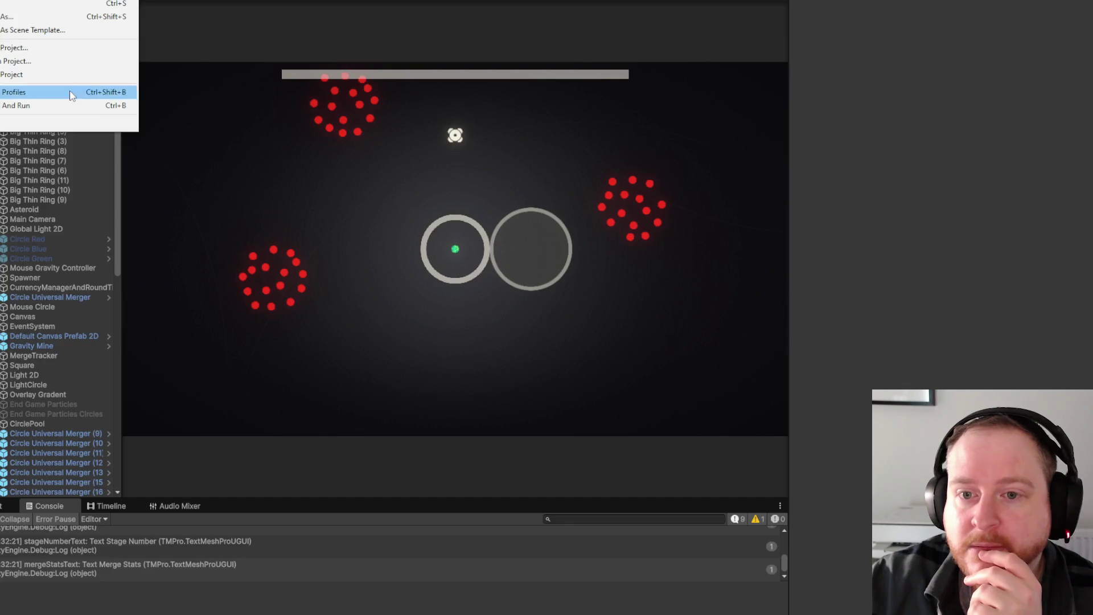
pyautogui.click(34, 92)
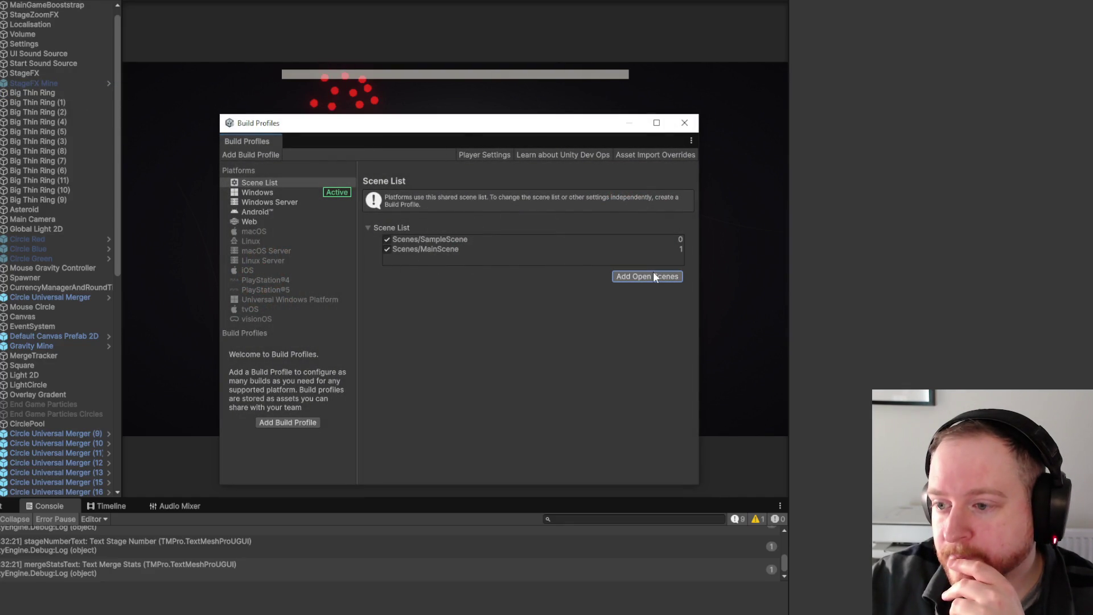
pyautogui.click(684, 123)
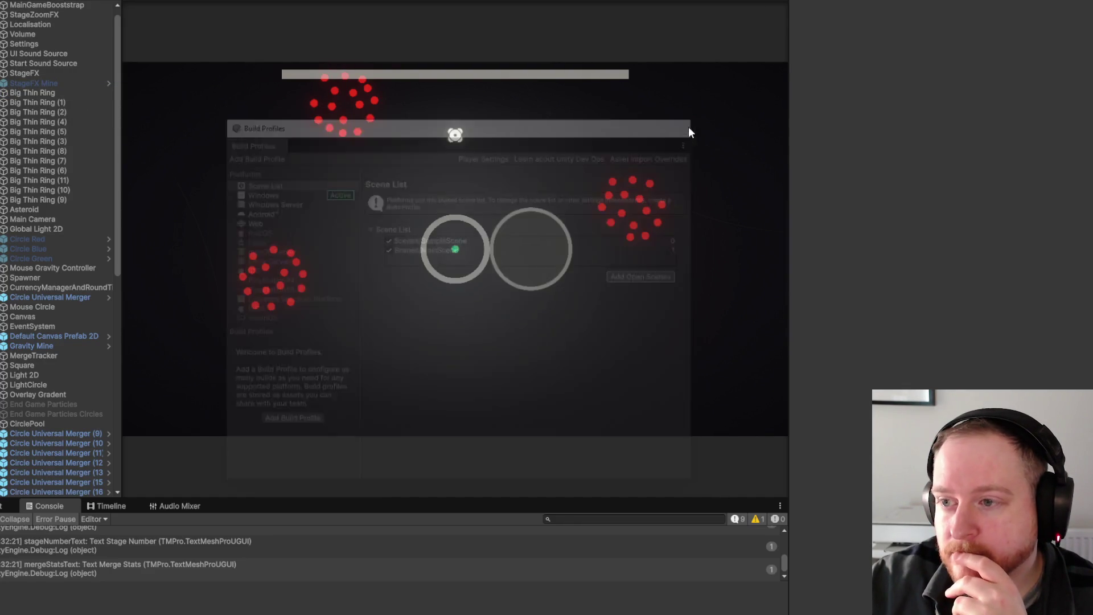
# Open the MainMenu scene, move Scenes/MainMenu to the top of the build order, and play-test.
pyautogui.click(11, 0)
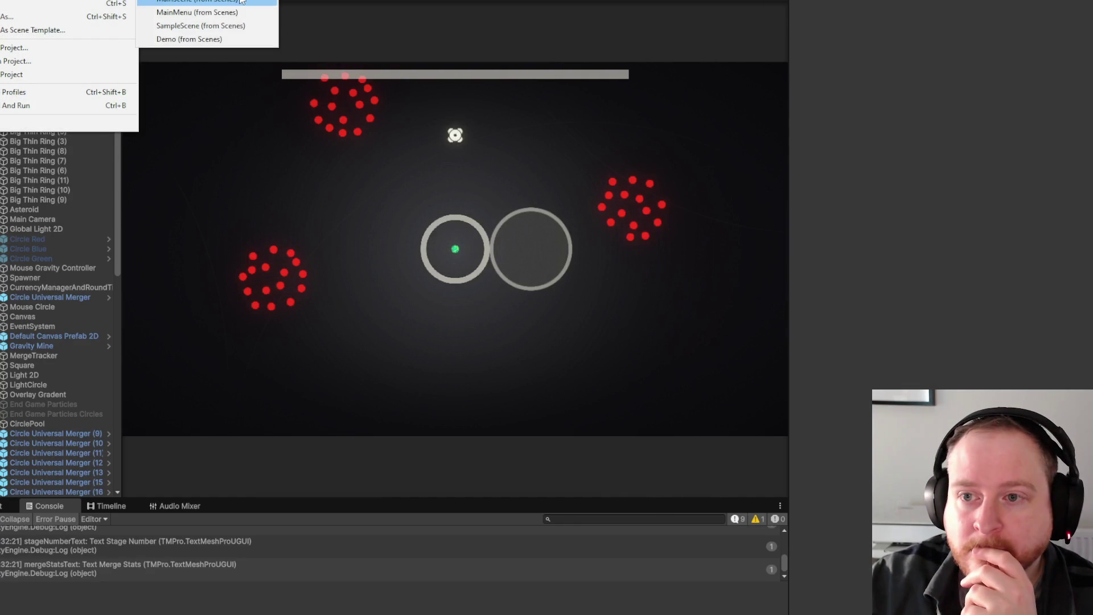
pyautogui.click(238, 13)
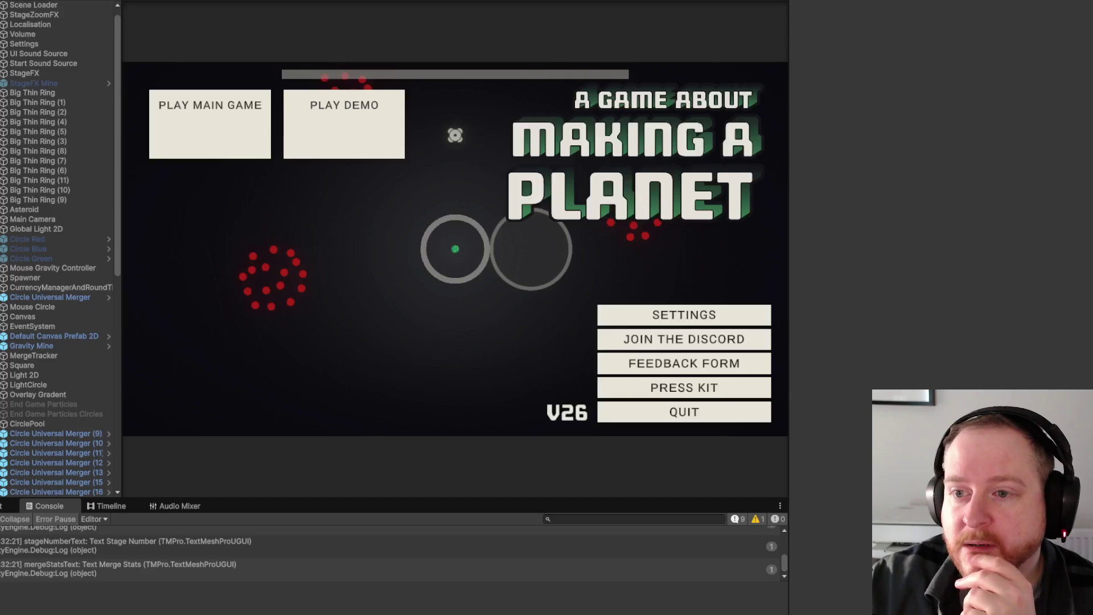
pyautogui.click(11, 0)
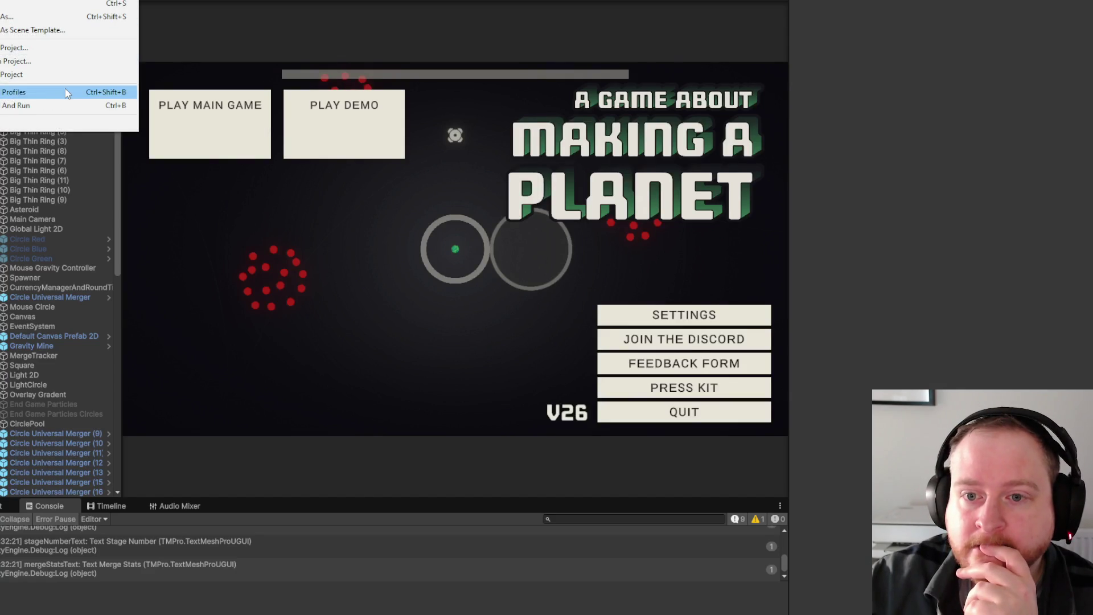
pyautogui.click(65, 90)
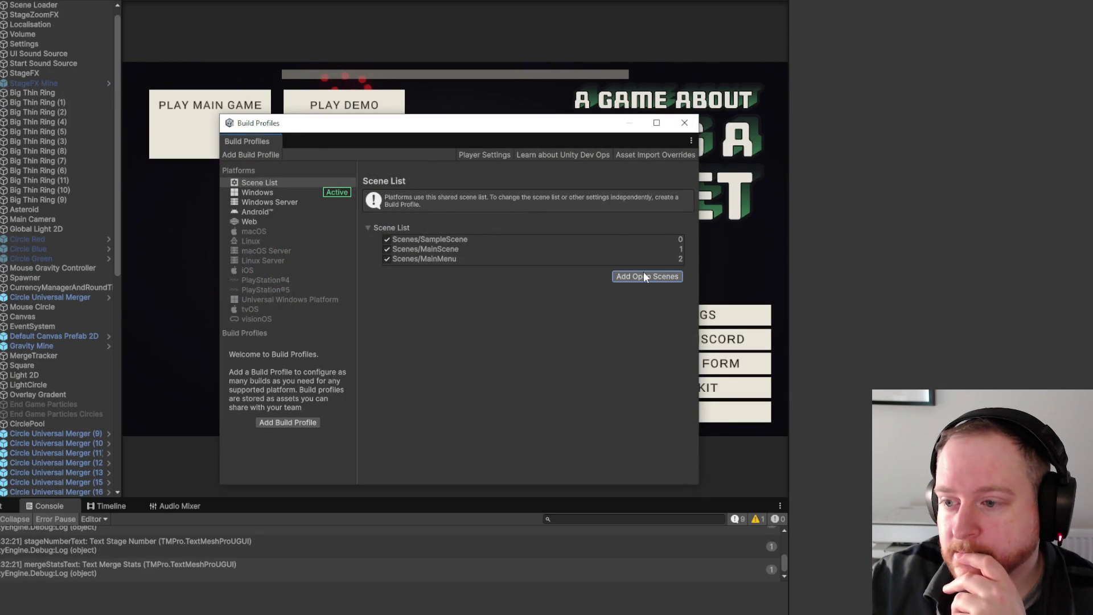
pyautogui.click(436, 258)
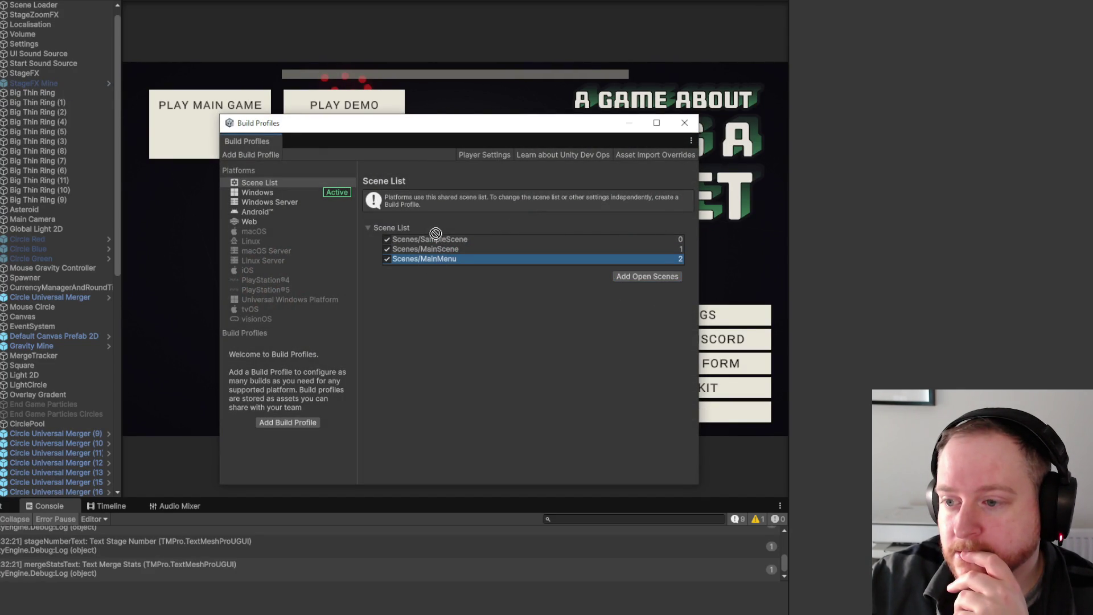
pyautogui.moveTo(434, 237); pyautogui.dragTo(434, 238)
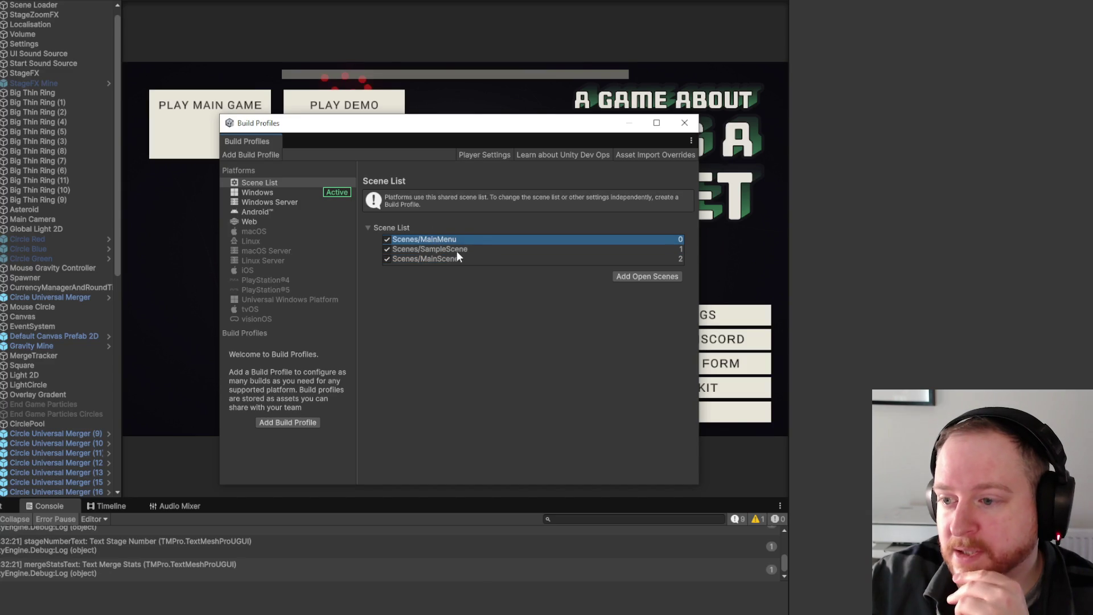
pyautogui.click(684, 123)
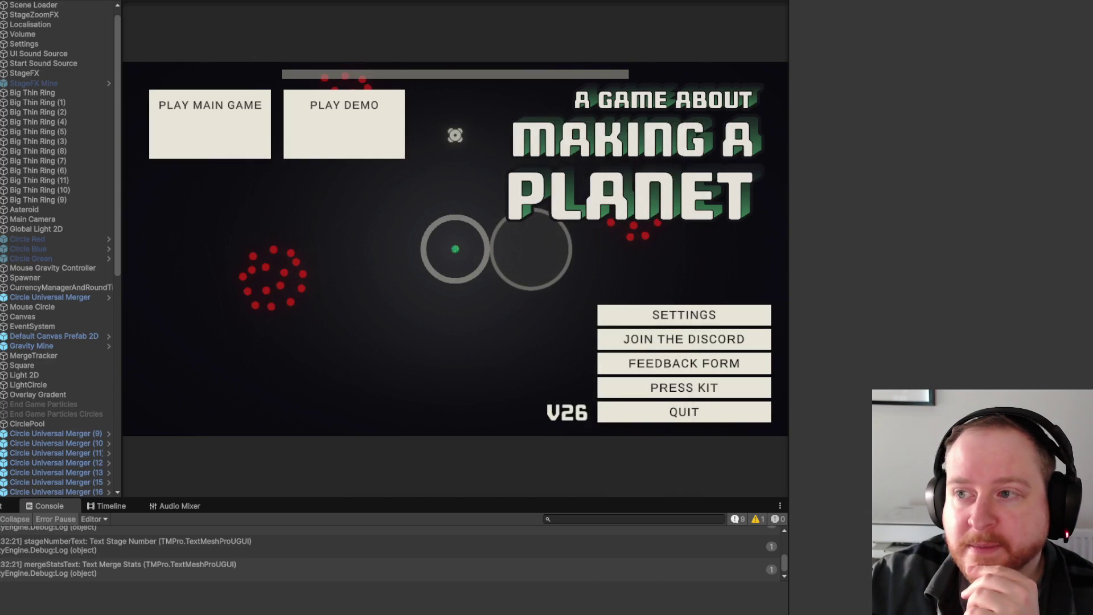
pyautogui.hotkey('ctrl', 'p')
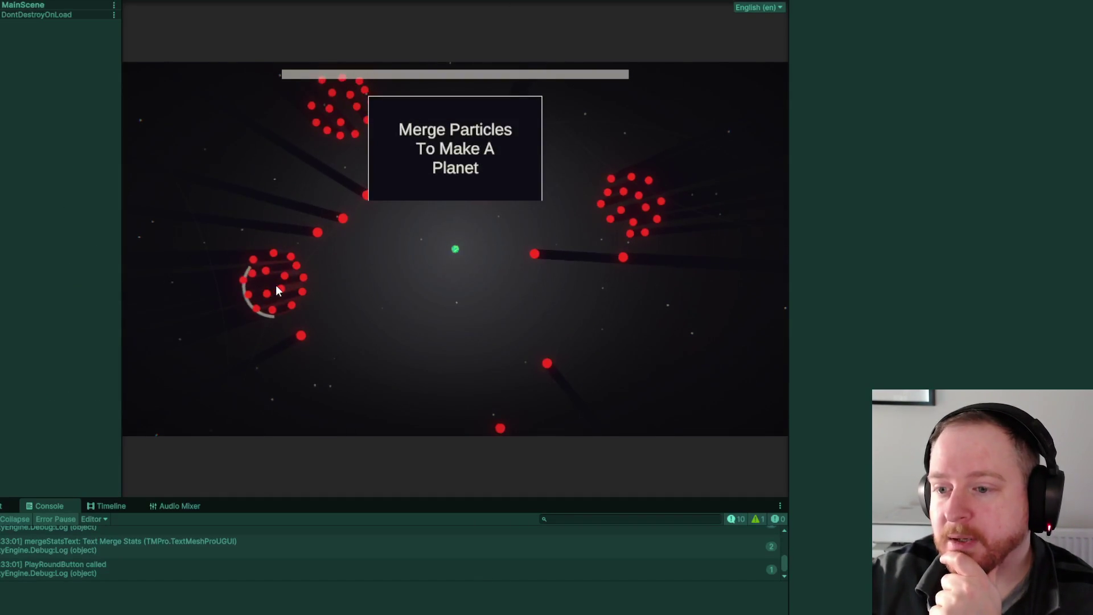
# Pause the running game, choose Main Menu to return to the title screen, then stop play mode.
pyautogui.moveTo(348, 131)
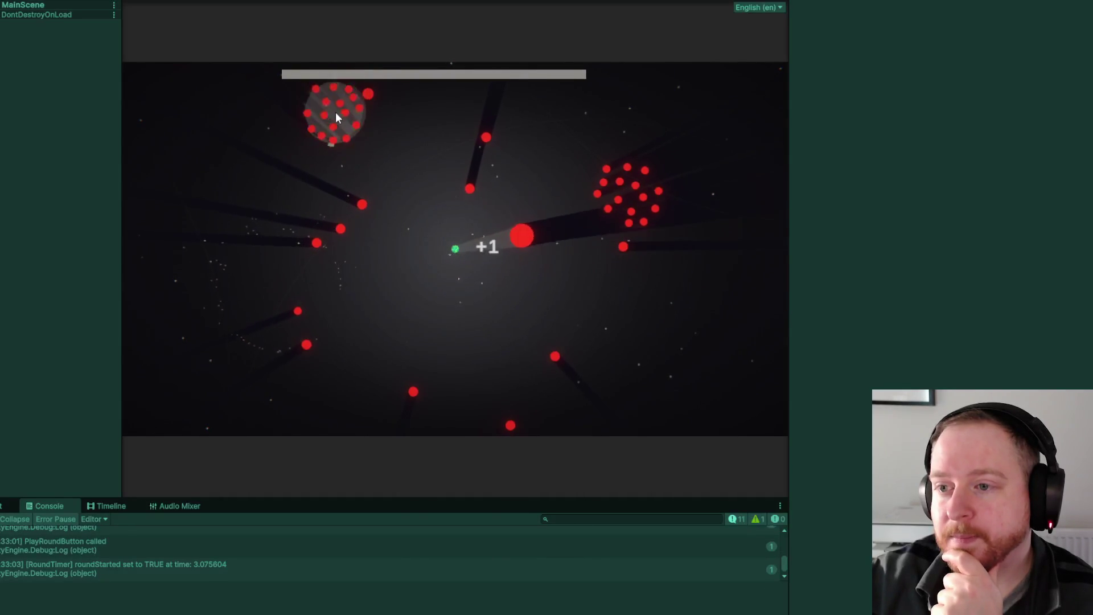
pyautogui.moveTo(704, 214)
pyautogui.moveTo(616, 186)
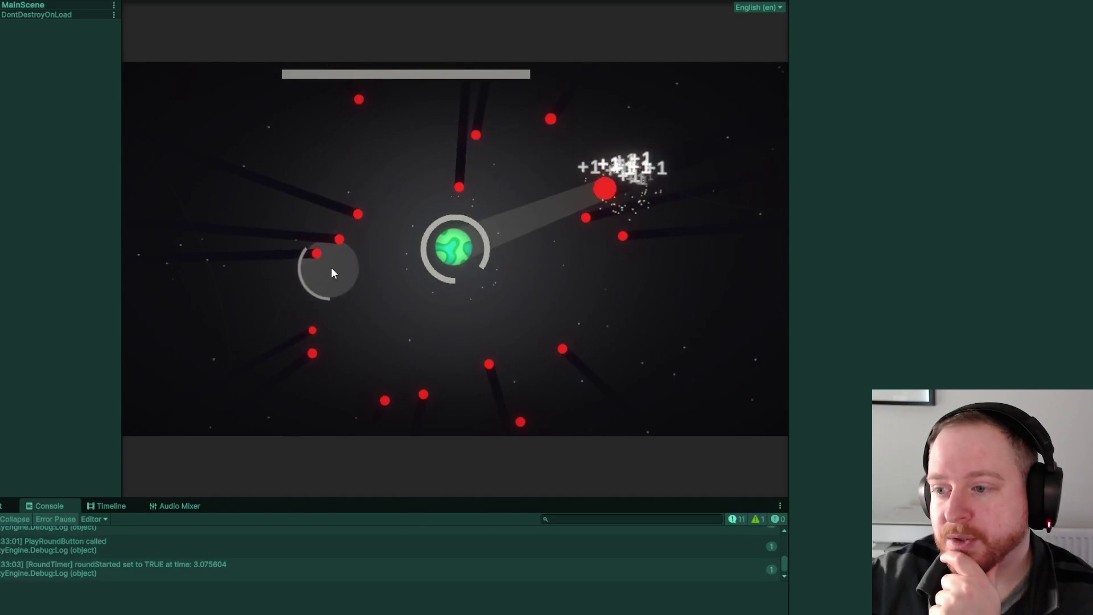
pyautogui.press('Escape')
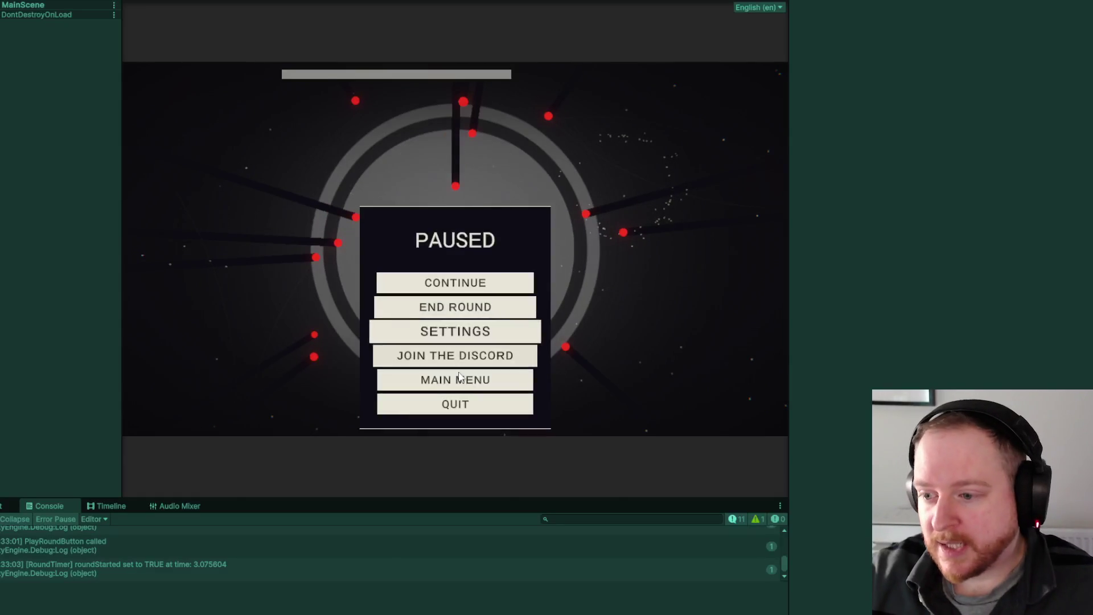
pyautogui.click(464, 403)
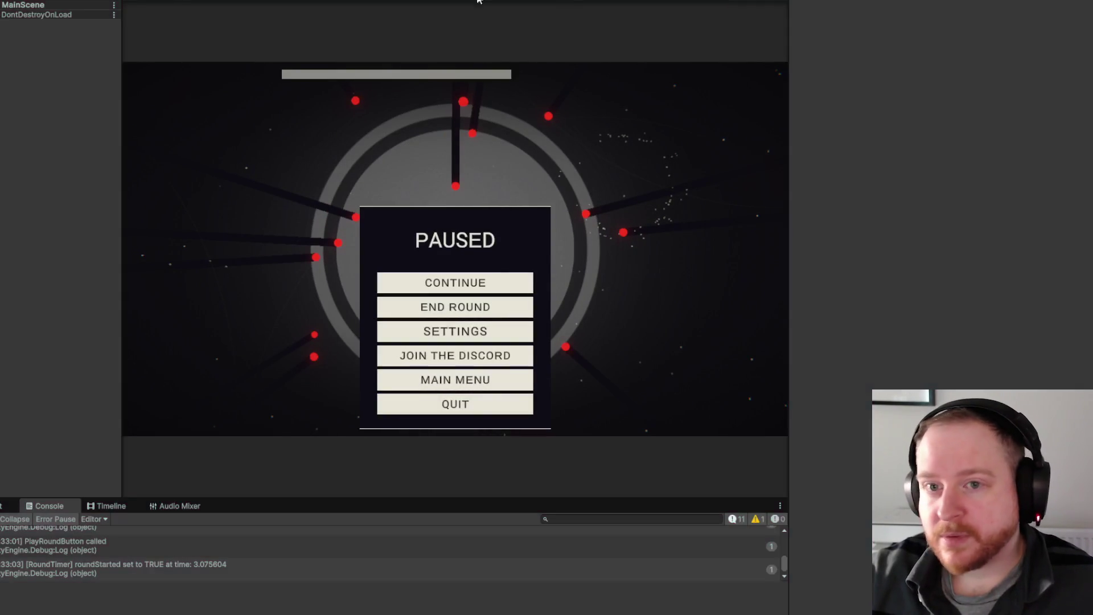
pyautogui.hotkey('alt', 'f')
# Reopen MainScene from the recent scenes, widen the Hierarchy, and expand Canvas to list Panel Pause.
pyautogui.moveTo(86, 1)
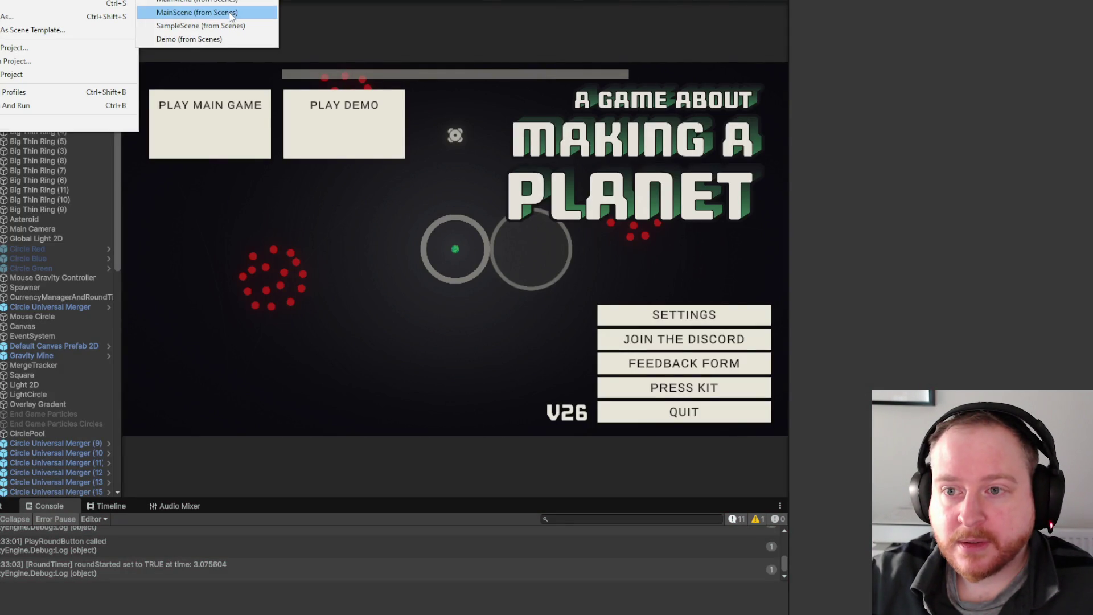
pyautogui.click(231, 14)
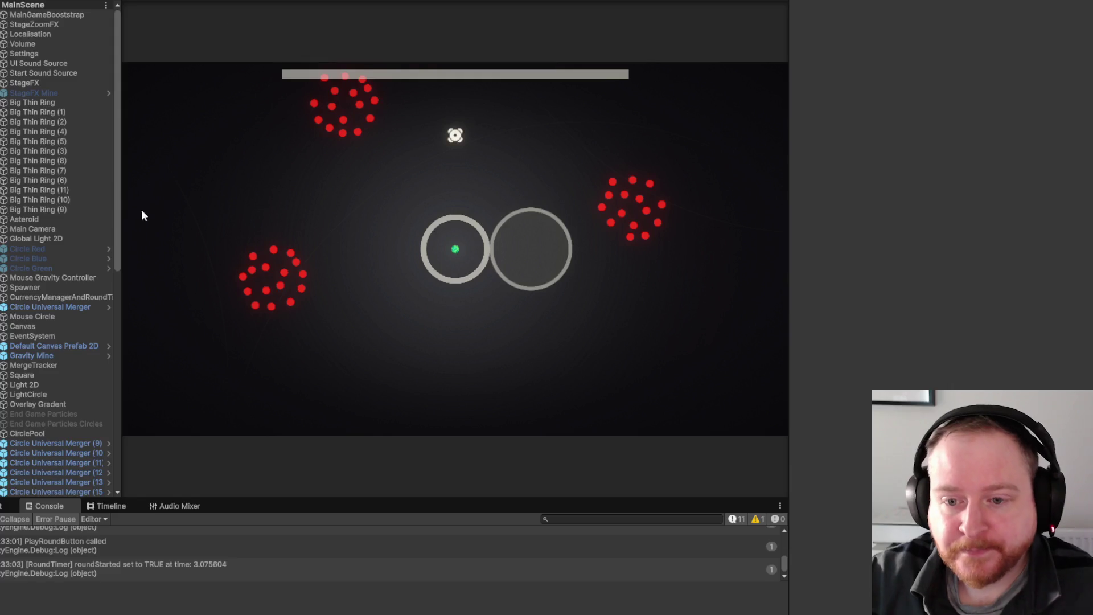
pyautogui.moveTo(120, 189); pyautogui.dragTo(147, 192)
pyautogui.scroll(-3, 143, 246)
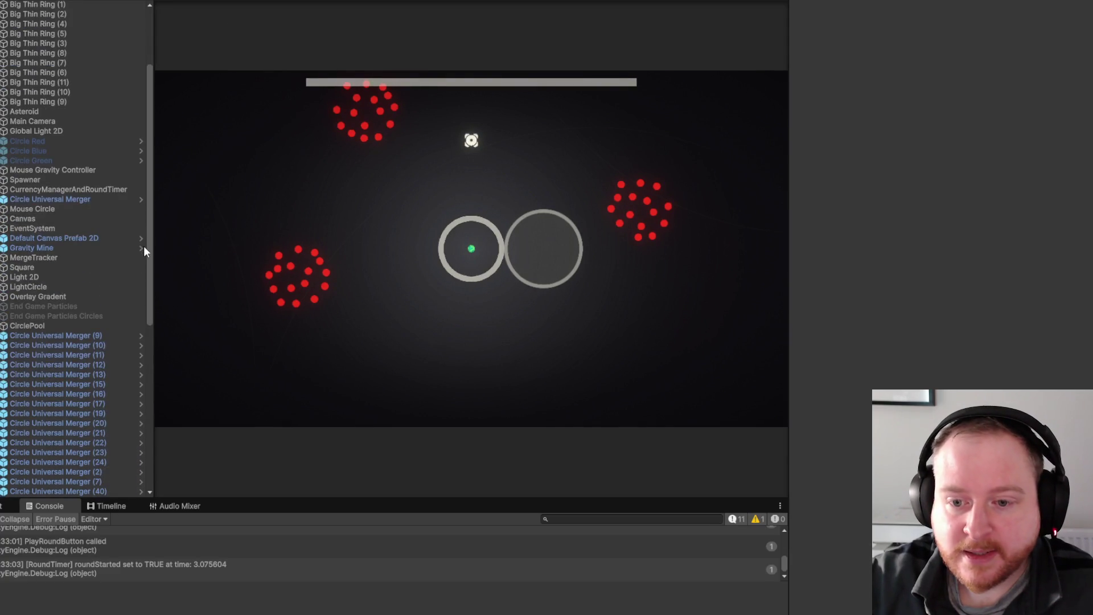
pyautogui.scroll(3, 144, 246)
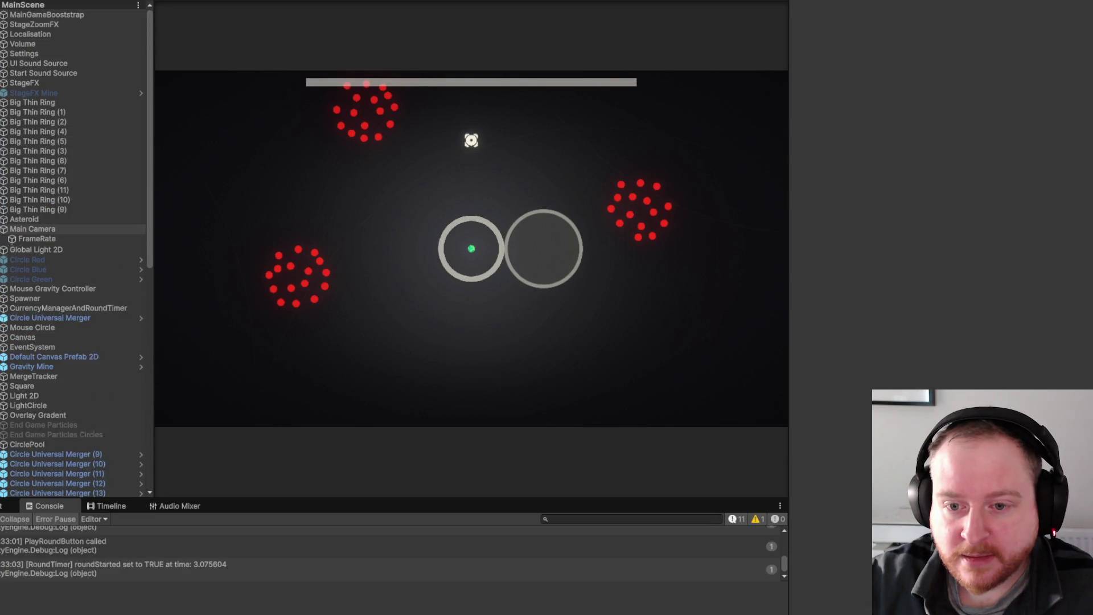
pyautogui.scroll(-5, 148, 245)
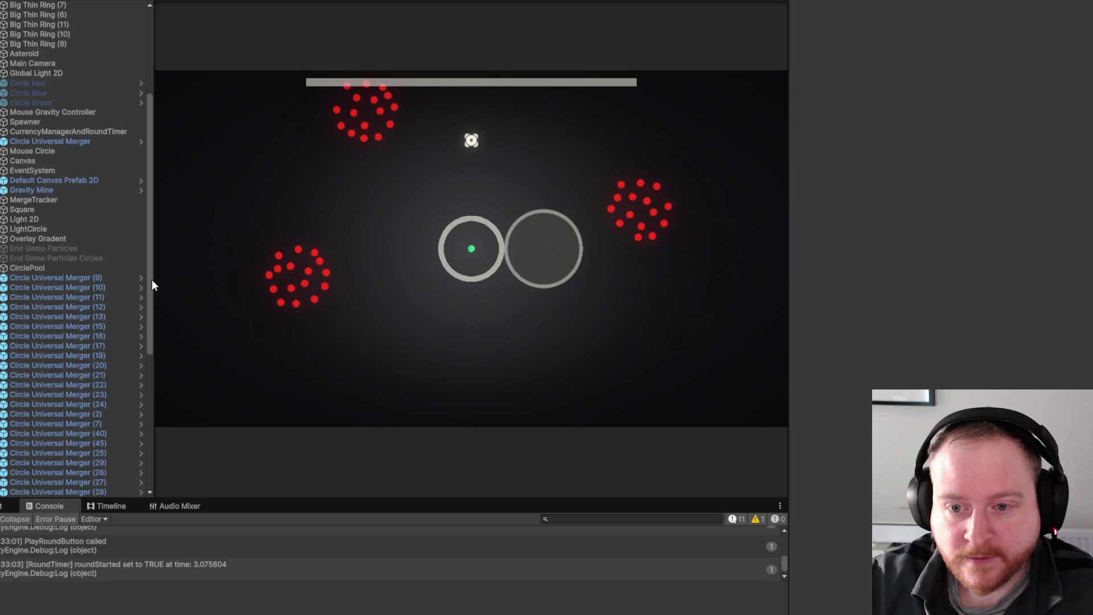
pyautogui.moveTo(152, 279)
pyautogui.mouseDown()
pyautogui.moveTo(165, 419)
pyautogui.moveTo(172, 176)
pyautogui.mouseUp()
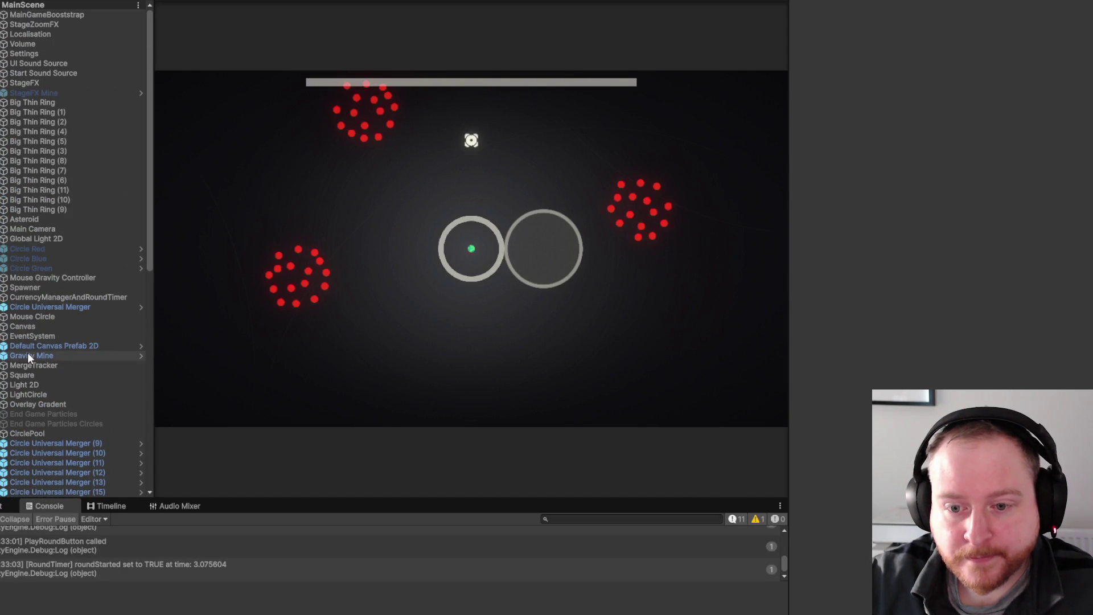
pyautogui.doubleClick(57, 328)
pyautogui.scroll(-5, 85, 324)
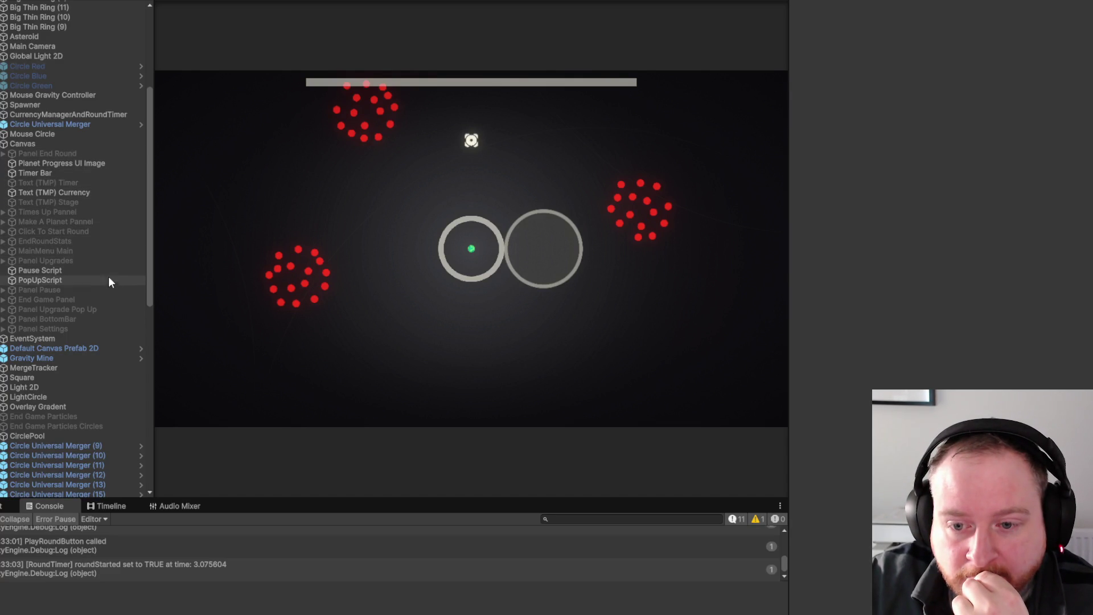
# Select Panel Pause's Button Main Menu and widen the Inspector to read its five On Click events.
pyautogui.click(3, 291)
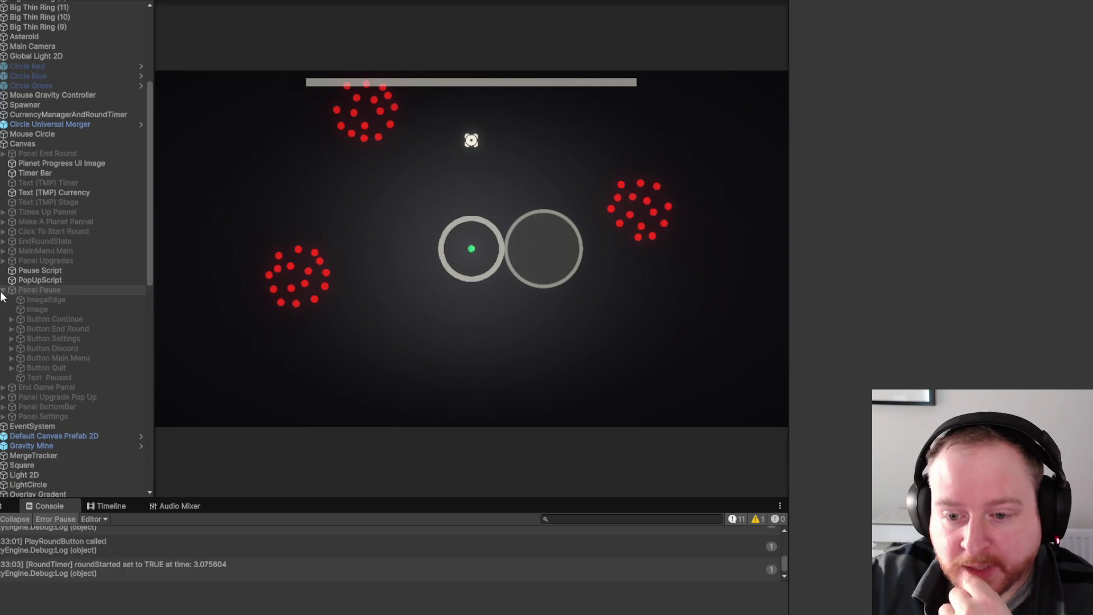
pyautogui.click(100, 361)
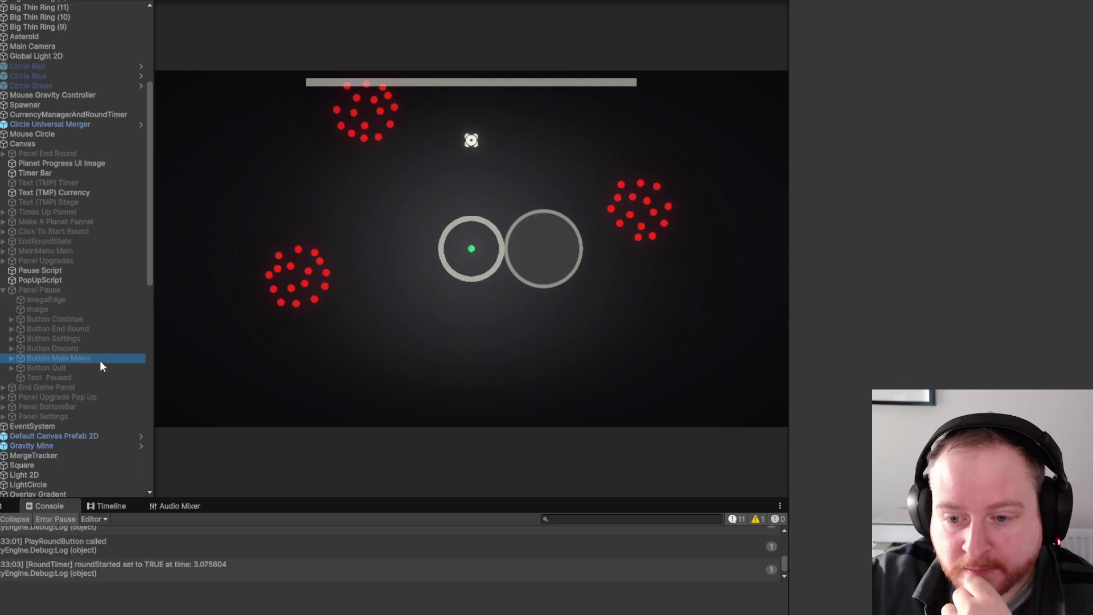
pyautogui.scroll(-10, 922, 282)
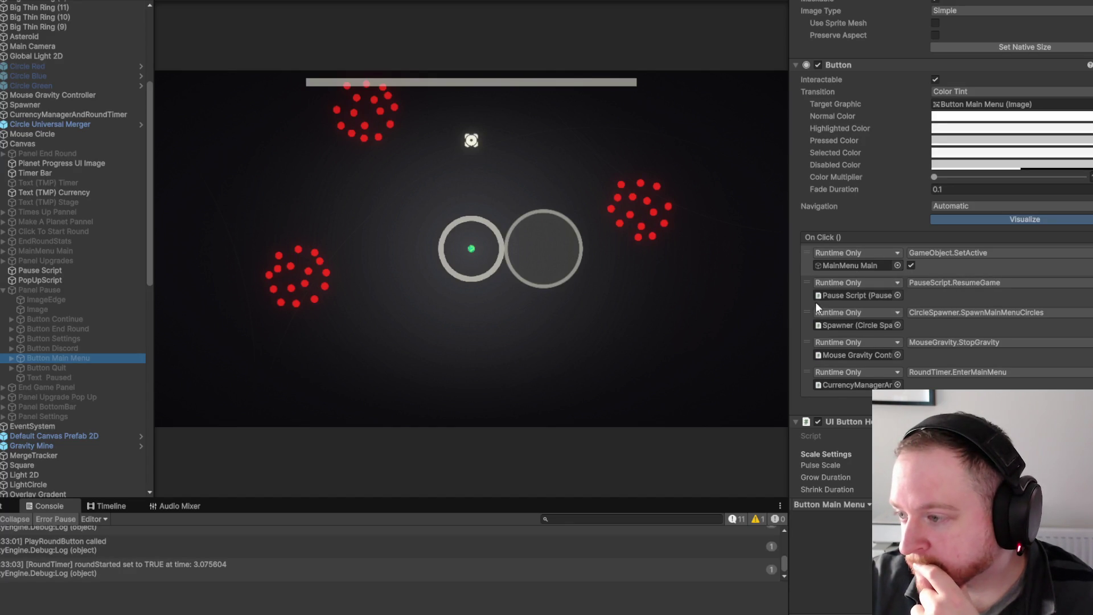
pyautogui.moveTo(789, 301); pyautogui.dragTo(632, 304)
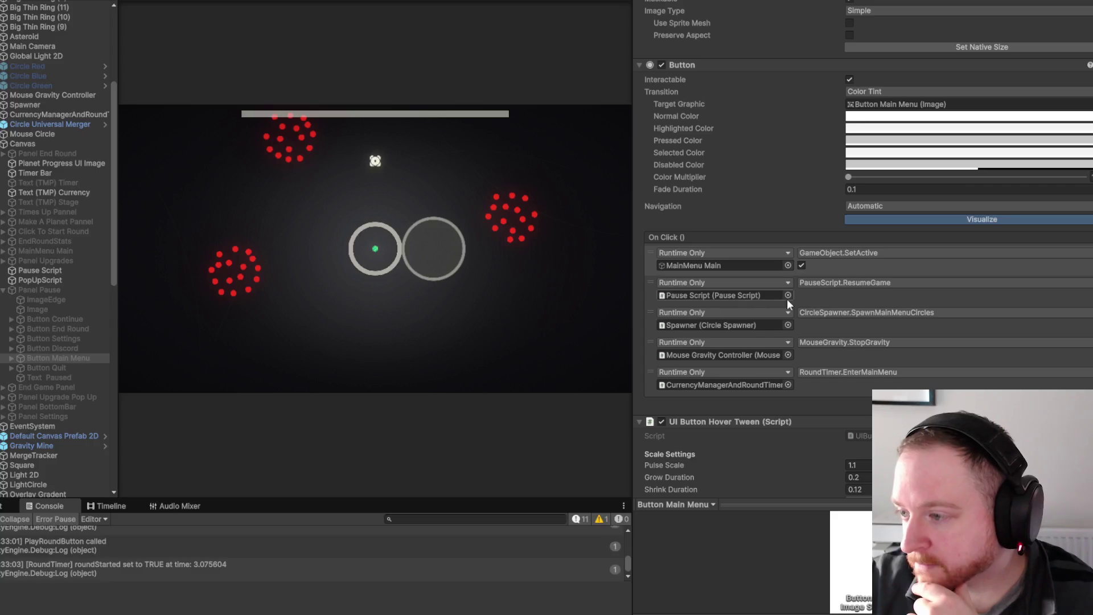
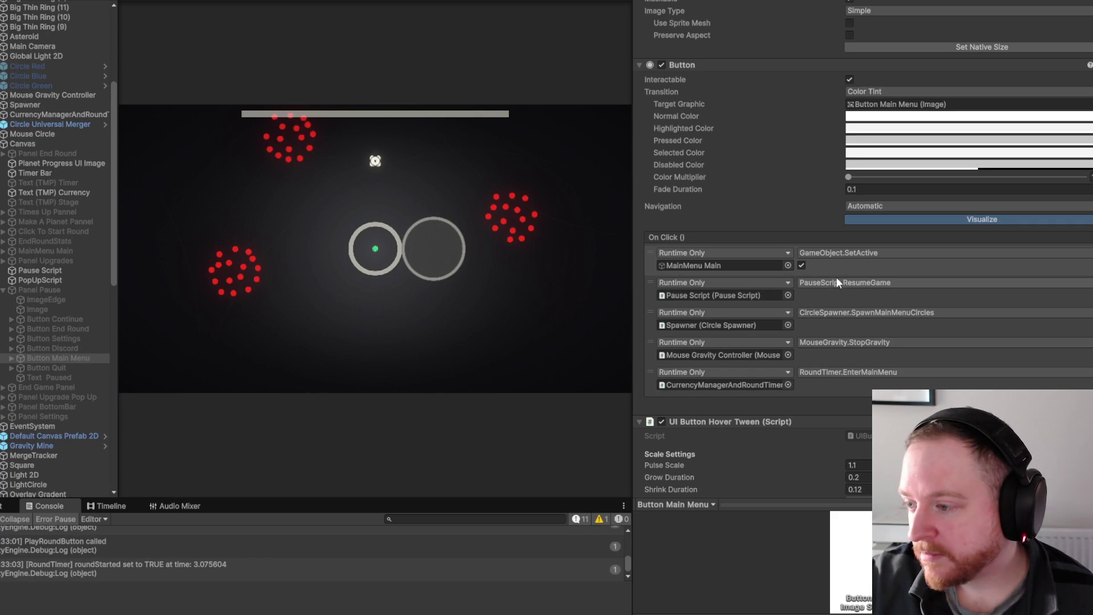
# Add an empty On Click entry and remove the GameObject.SetActive call on MainMenu Main.
pyautogui.click(1070, 402)
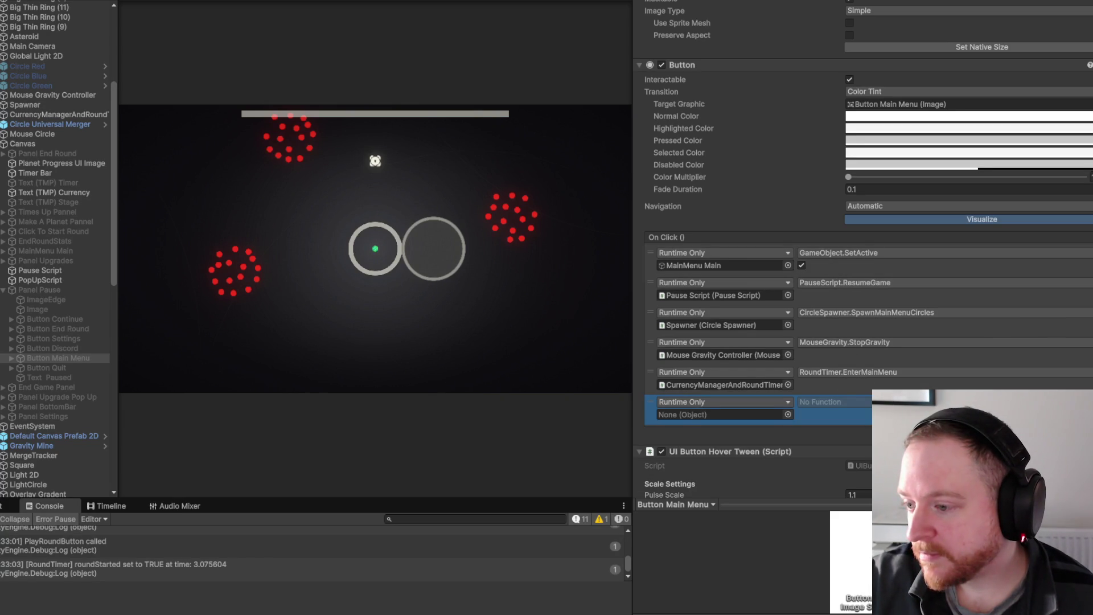
pyautogui.click(831, 267)
pyautogui.click(1084, 432)
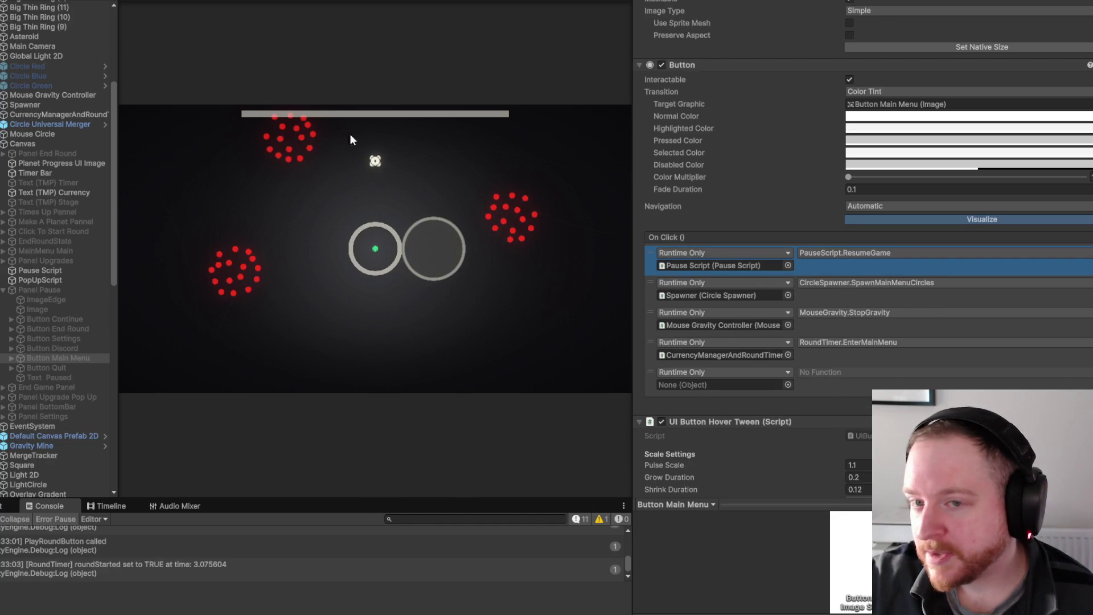
pyautogui.scroll(6, 56, 67)
pyautogui.moveTo(62, 13)
pyautogui.mouseDown()
pyautogui.moveTo(580, 444)
pyautogui.moveTo(732, 376)
pyautogui.moveTo(734, 387)
pyautogui.moveTo(520, 432)
pyautogui.mouseUp()
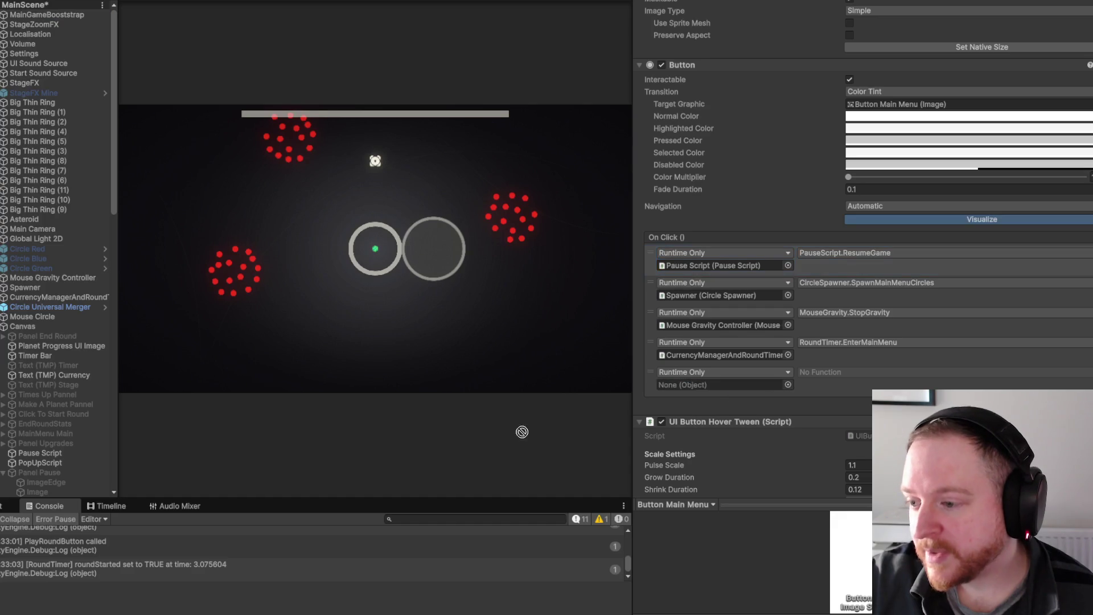
# Create an empty GameObject named SceneLoader at the hierarchy top with the Scene Loader script.
pyautogui.rightClick(55, 15)
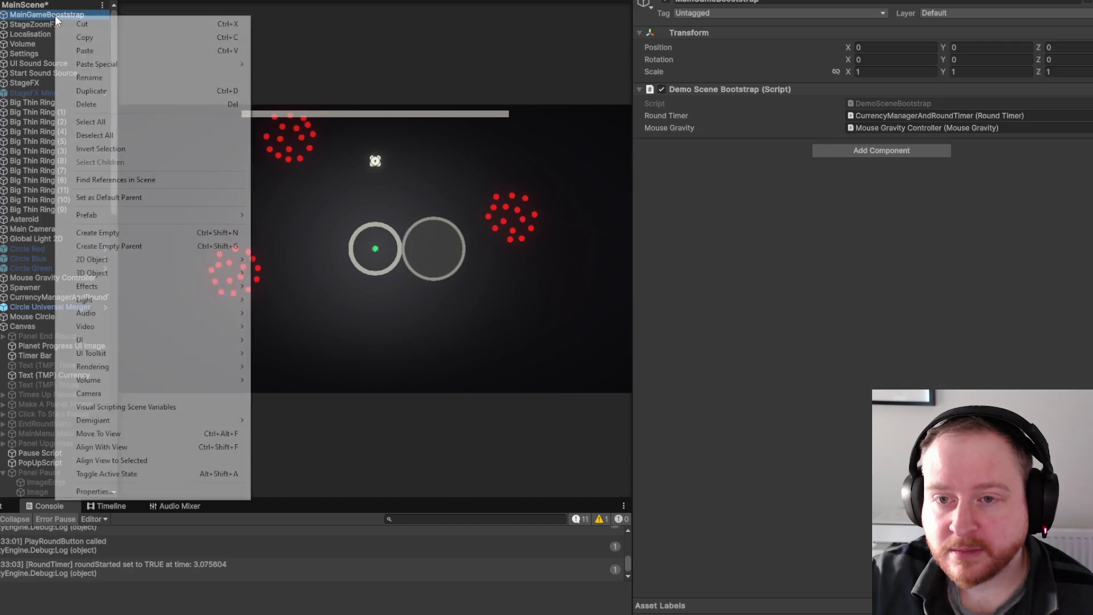
pyautogui.click(130, 238)
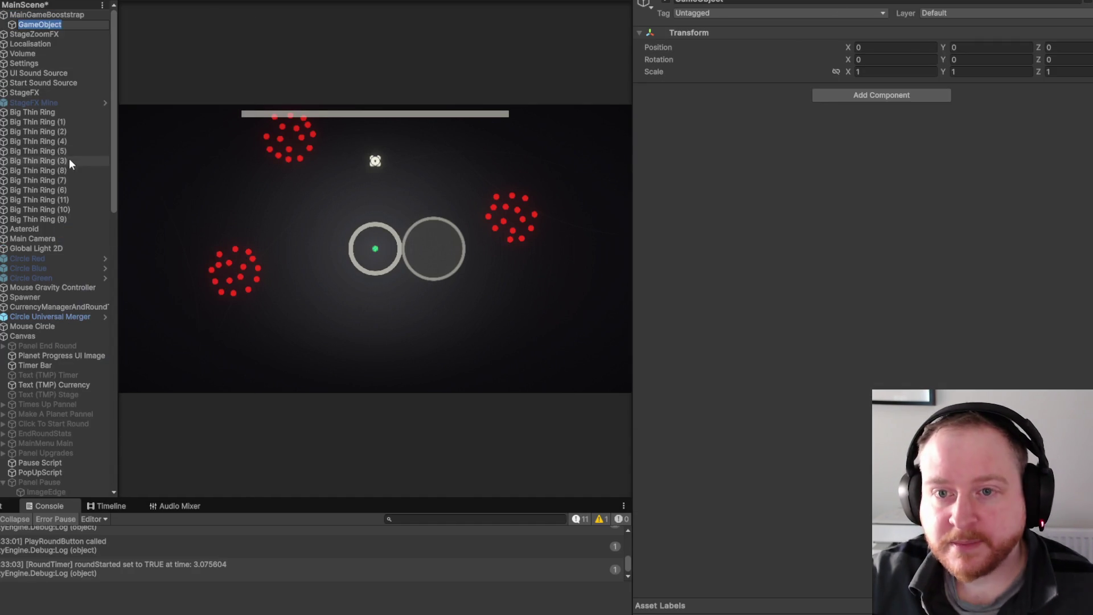
pyautogui.moveTo(52, 26); pyautogui.dragTo(52, 11)
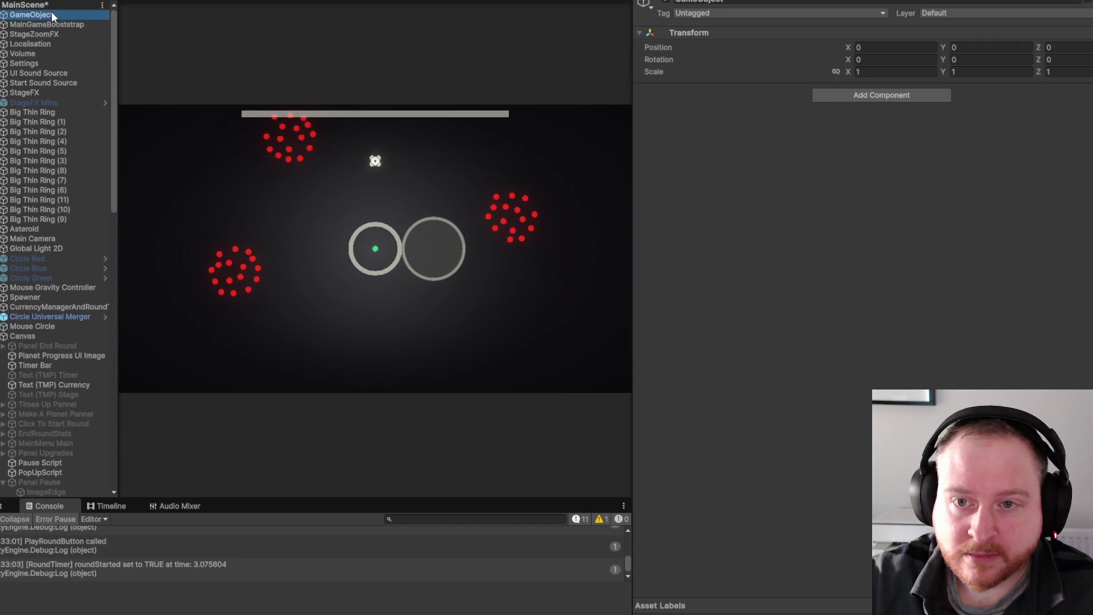
pyautogui.click(64, 17)
pyautogui.write('Sc')
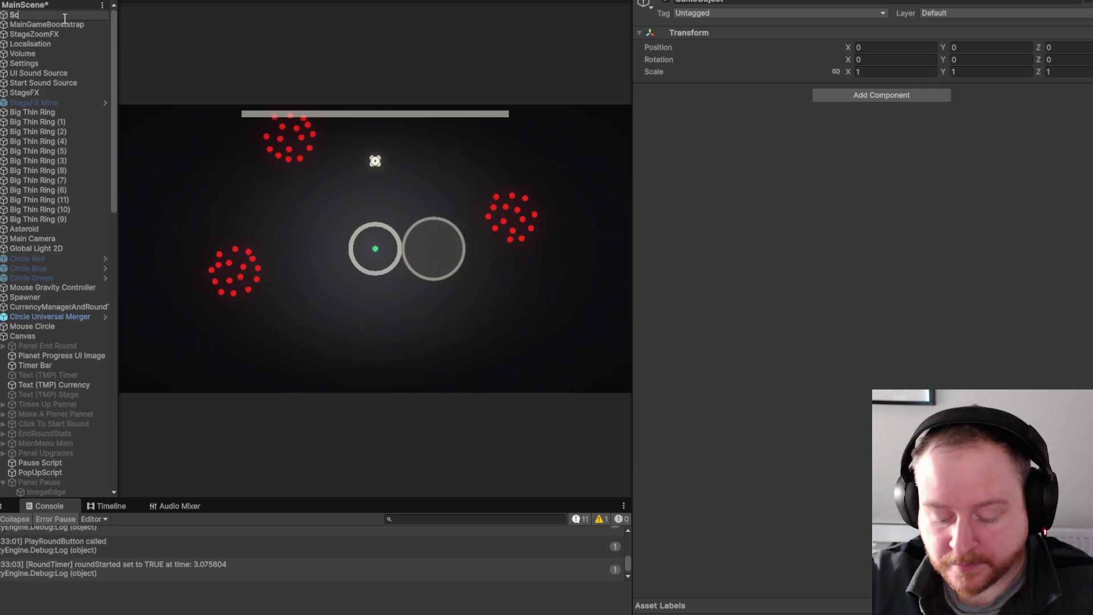
pyautogui.write('eneLoader')
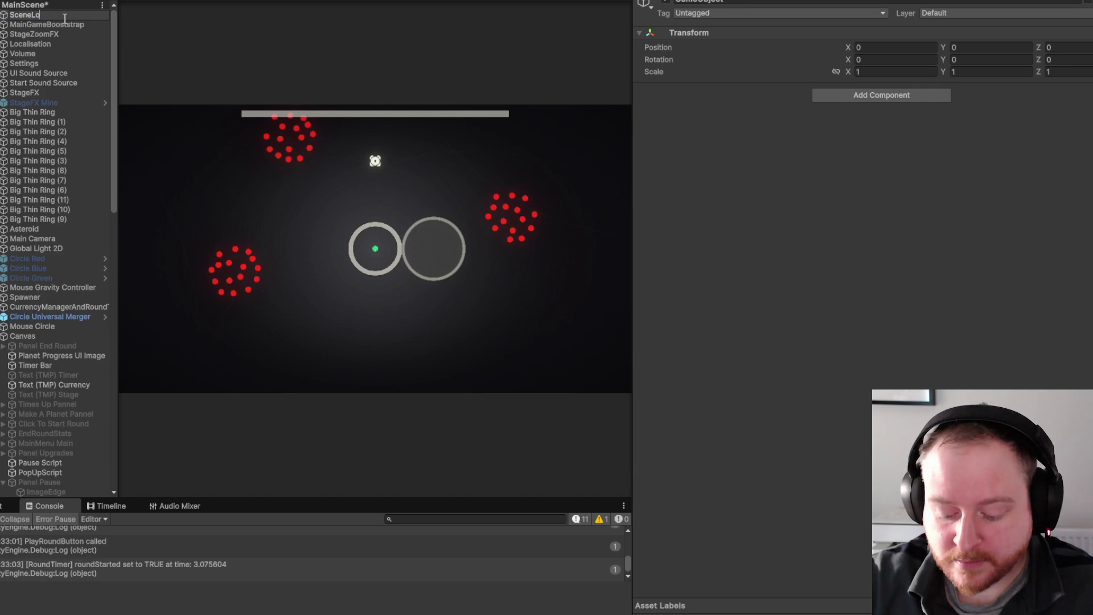
pyautogui.press('Return')
pyautogui.click(876, 95)
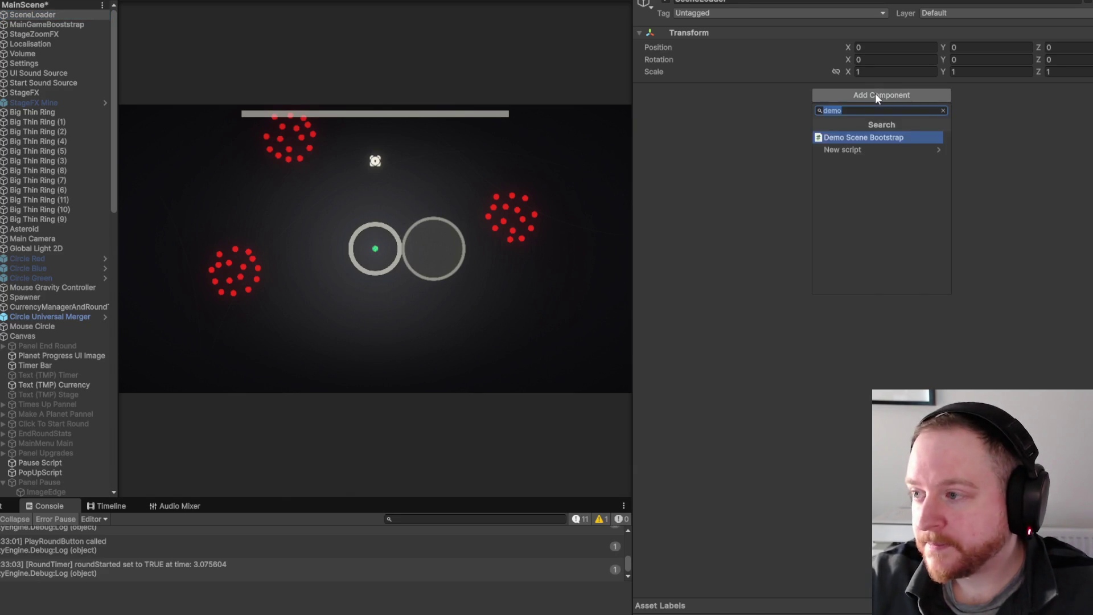
pyautogui.write('sce')
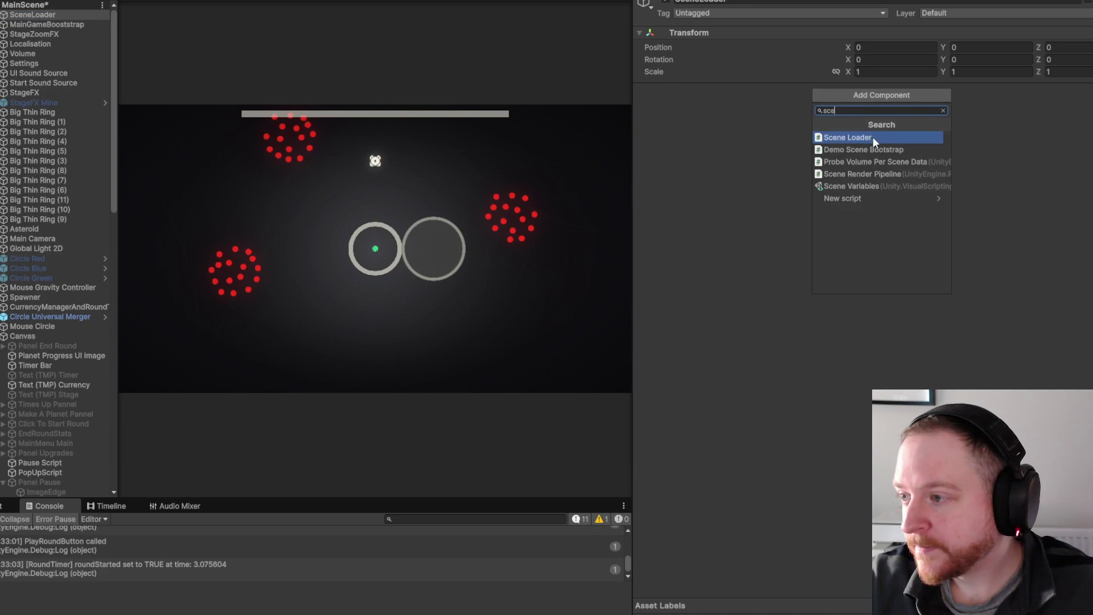
pyautogui.click(873, 136)
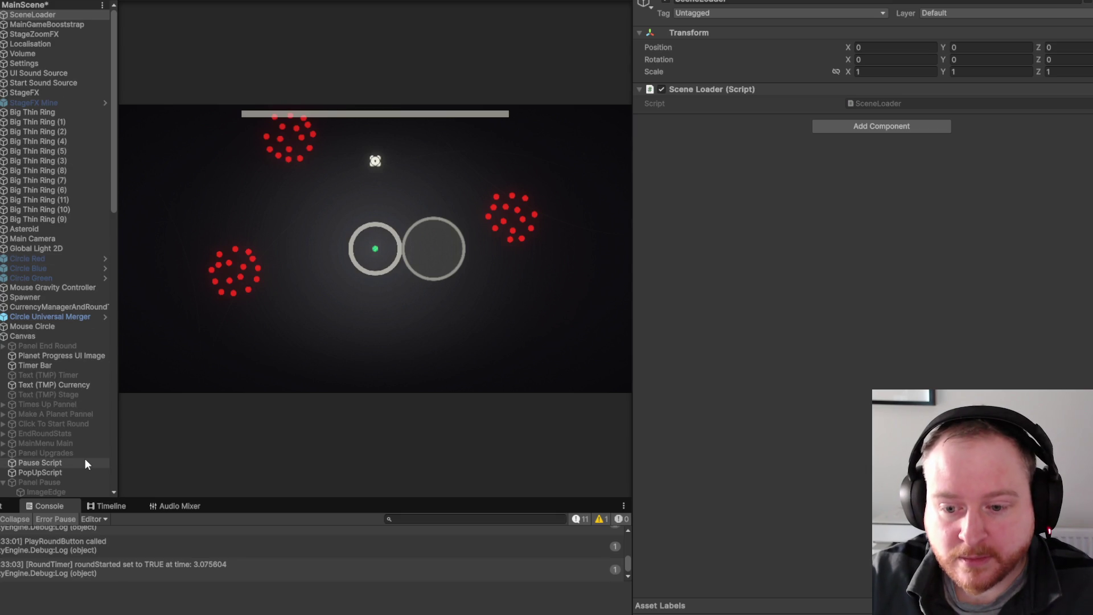
# Set Button Main Menu's empty On Click entry to SceneLoader.LoadMainMenu, then enter play mode.
pyautogui.scroll(-3, 81, 450)
pyautogui.scroll(-4, 81, 449)
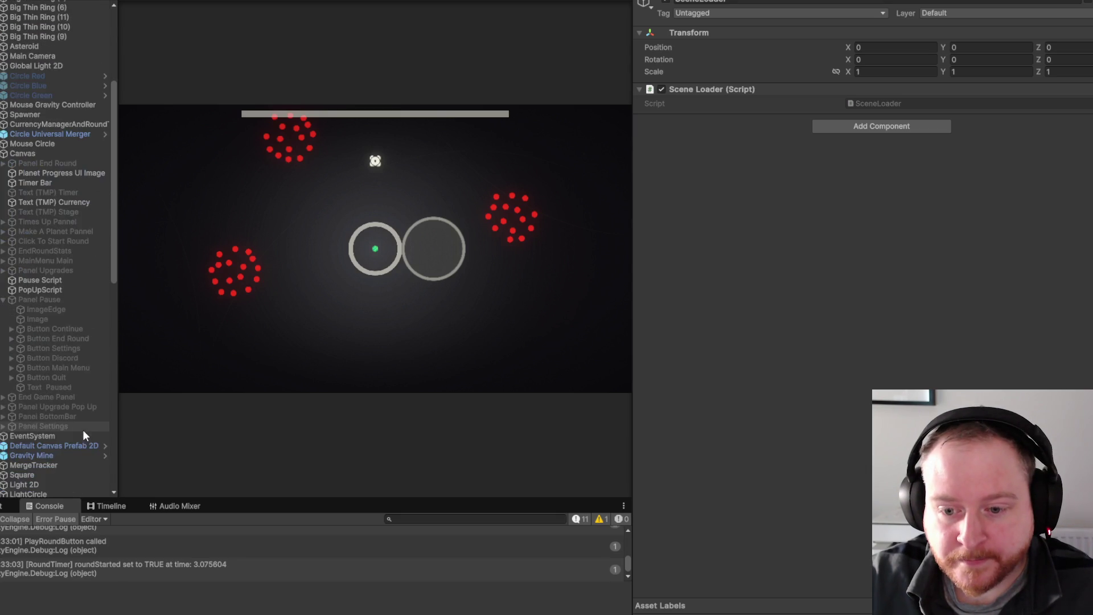
pyautogui.click(79, 368)
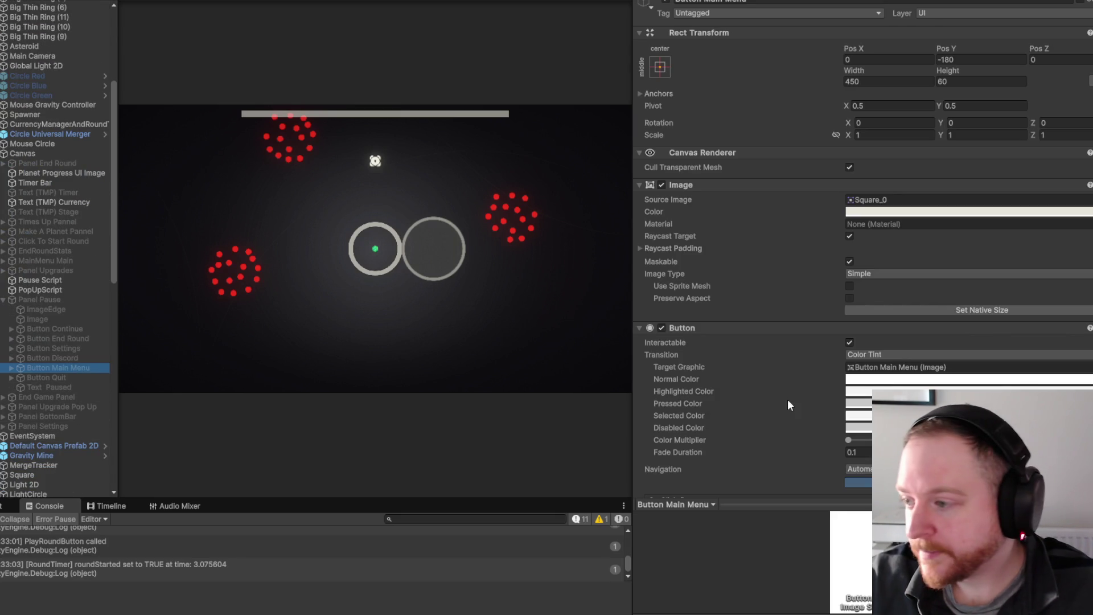
pyautogui.scroll(-10, 801, 385)
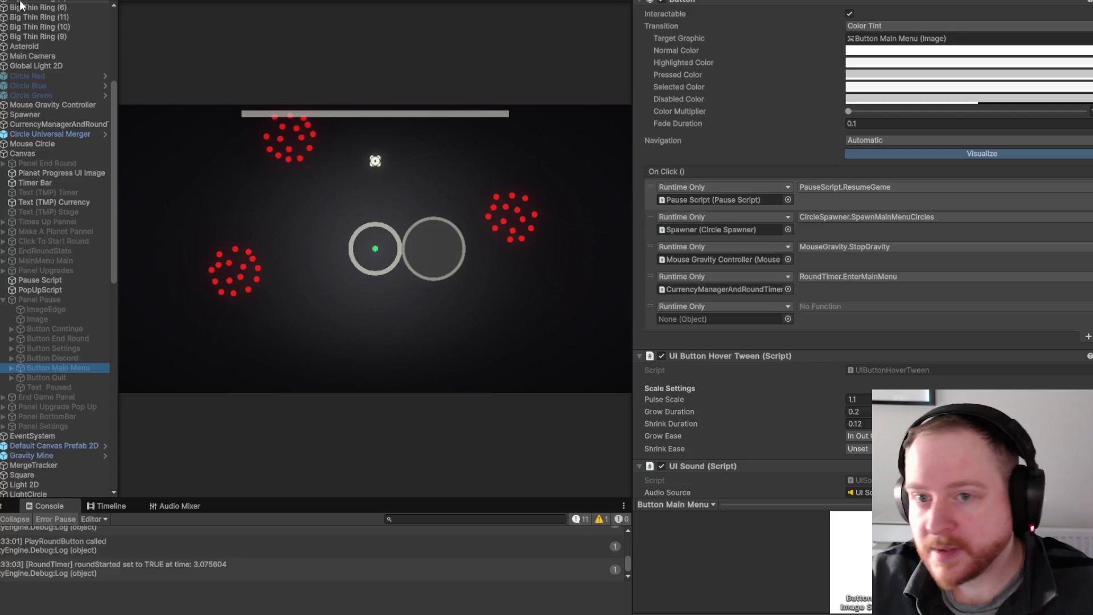
pyautogui.scroll(6, 58, 52)
pyautogui.moveTo(96, 15)
pyautogui.mouseDown()
pyautogui.moveTo(509, 120)
pyautogui.moveTo(704, 315)
pyautogui.mouseUp()
pyautogui.click(848, 308)
pyautogui.moveTo(848, 370)
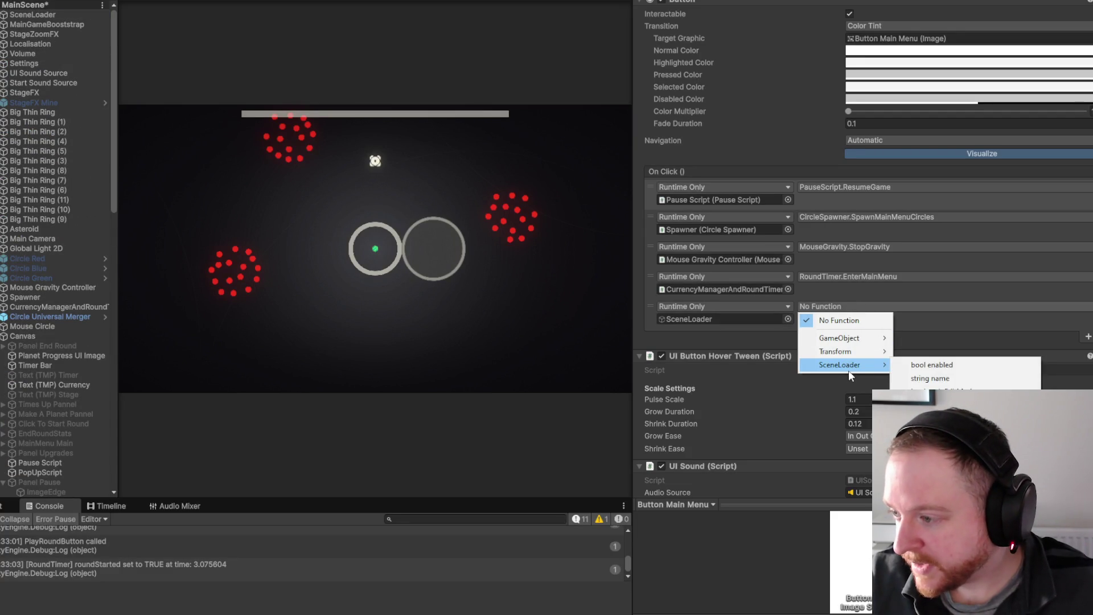
pyautogui.click(939, 431)
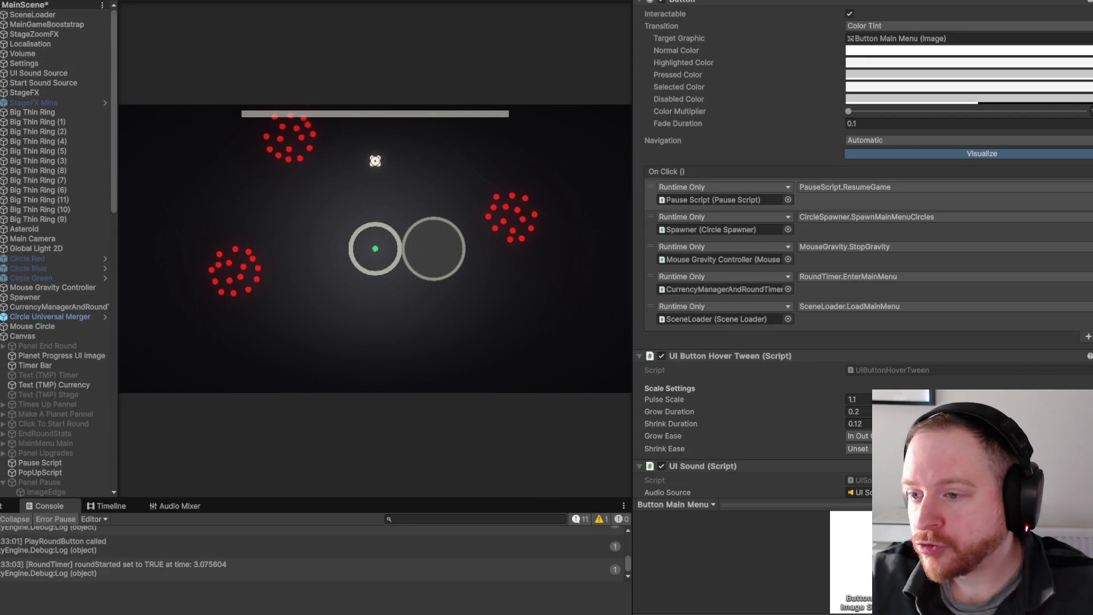
pyautogui.hotkey('ctrl', 'p')
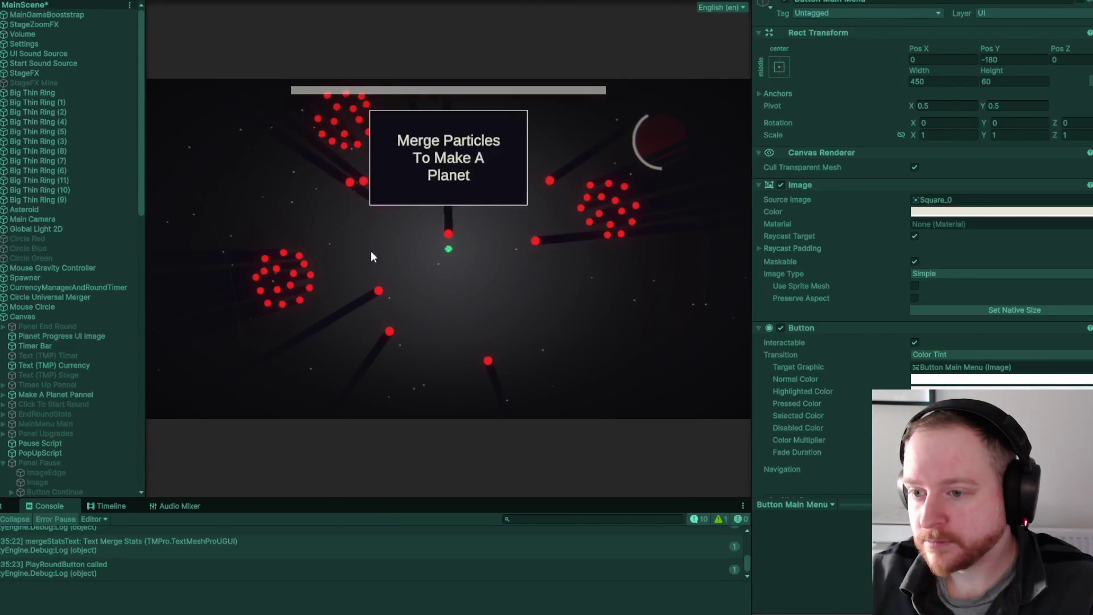
# Pause with Escape, click MAIN MENU, enlarge the Console to read errors, then stop play mode.
pyautogui.press('Escape')
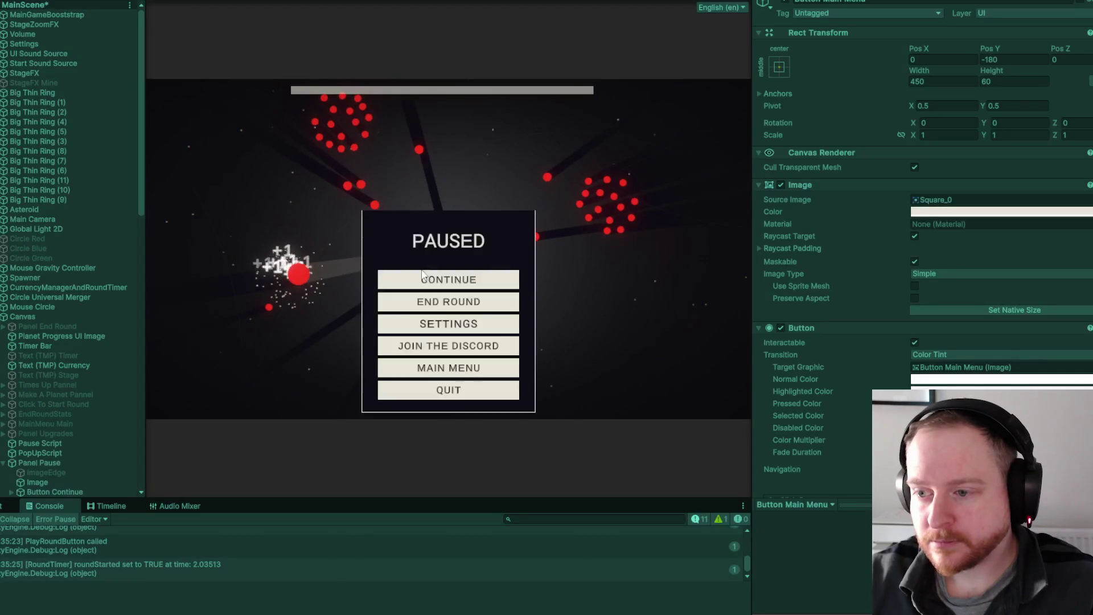
pyautogui.click(442, 373)
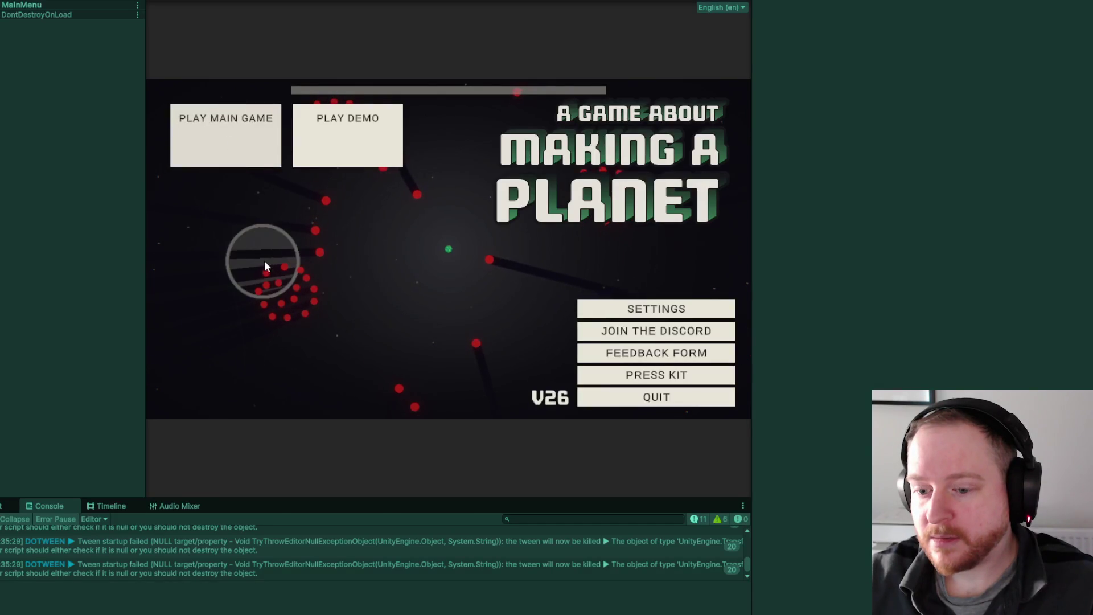
pyautogui.moveTo(348, 500); pyautogui.dragTo(361, 390)
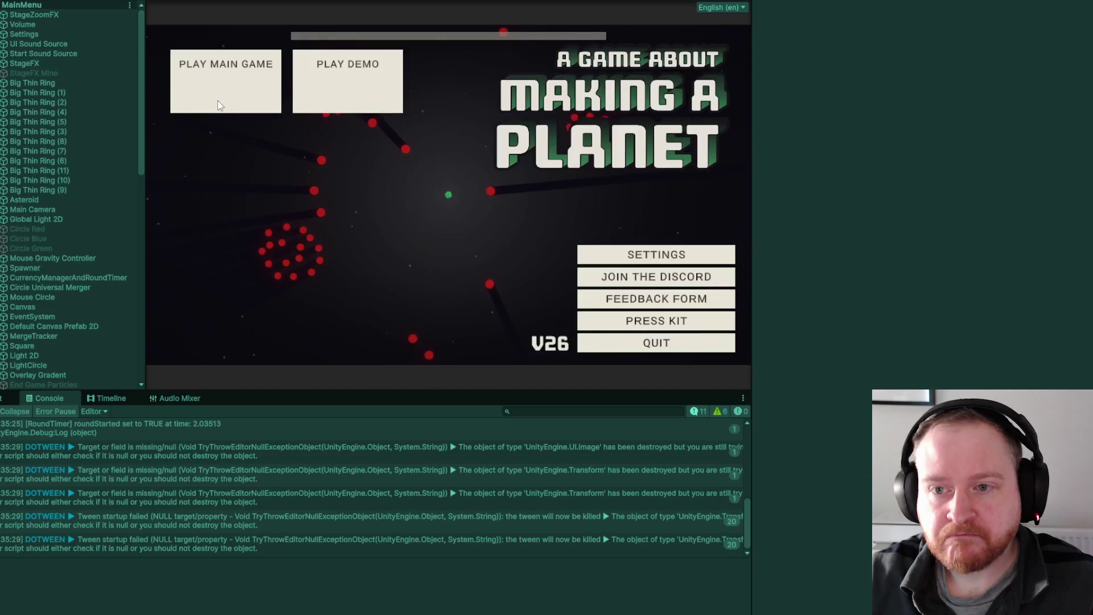
pyautogui.scroll(-5, 65, 213)
pyautogui.scroll(-9, 66, 212)
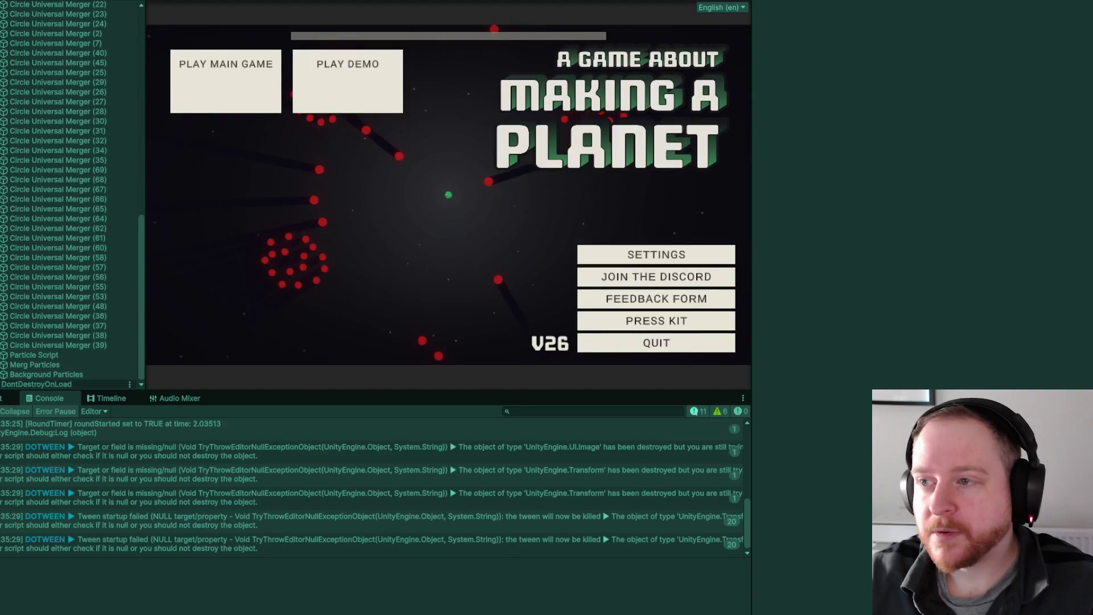
pyautogui.click(472, 22)
pyautogui.scroll(5, 68, 66)
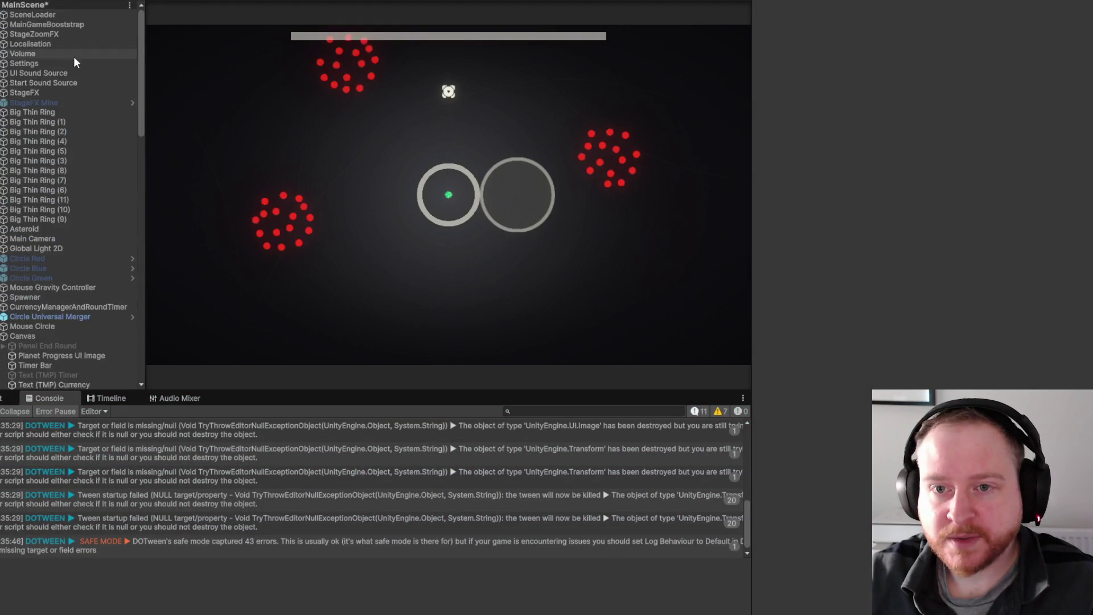
# Save MainScene's changes from the Open Recent Scene prompt and stop the play test.
pyautogui.click(78, 16)
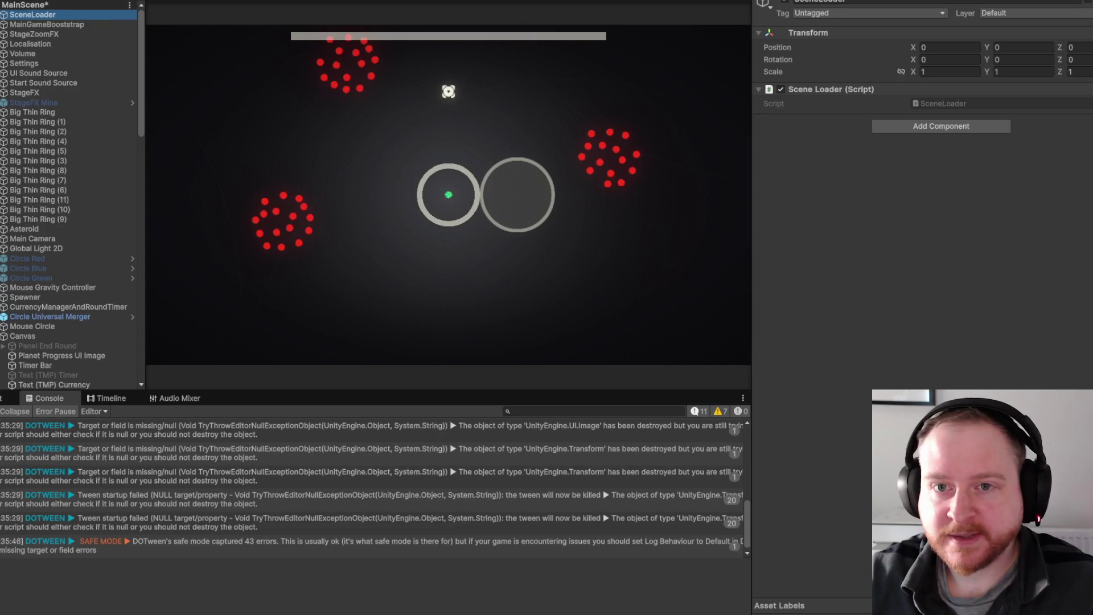
pyautogui.hotkey('alt', 'f')
pyautogui.moveTo(68, 0)
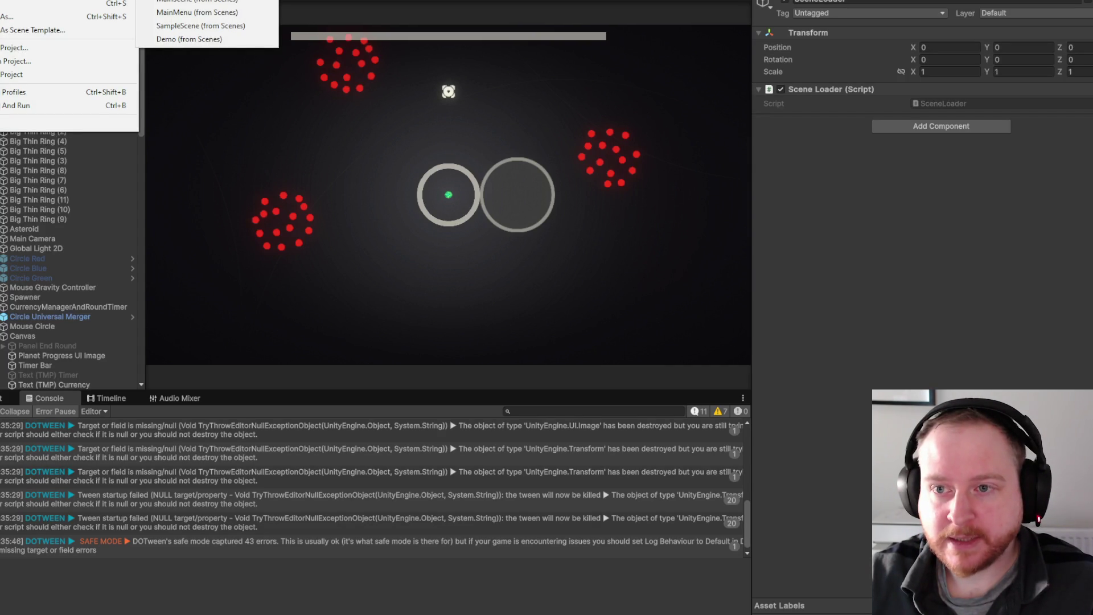
pyautogui.click(237, 12)
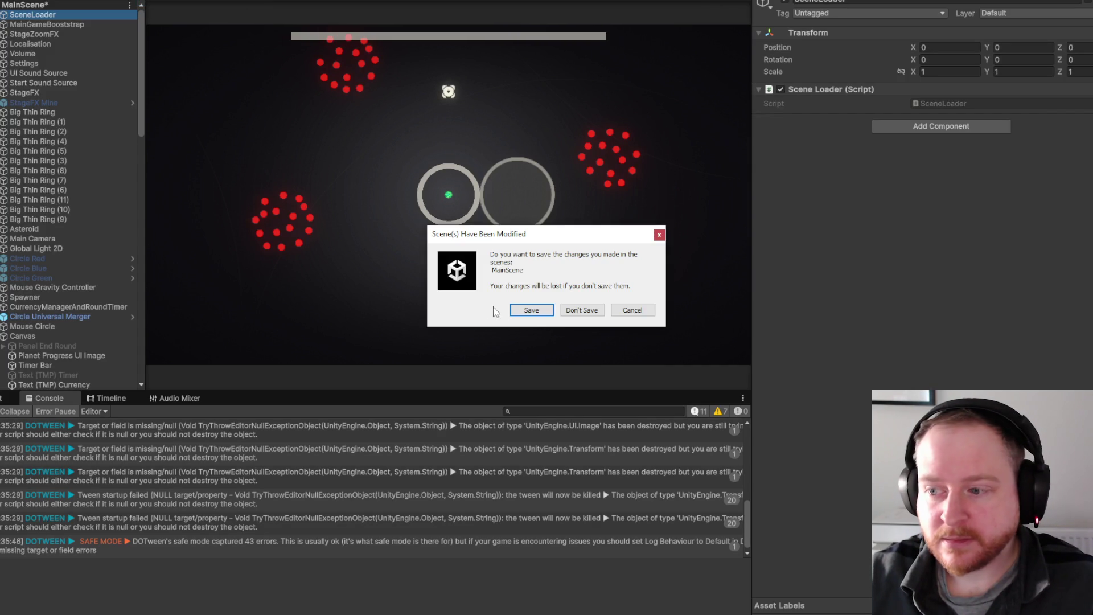
pyautogui.click(532, 311)
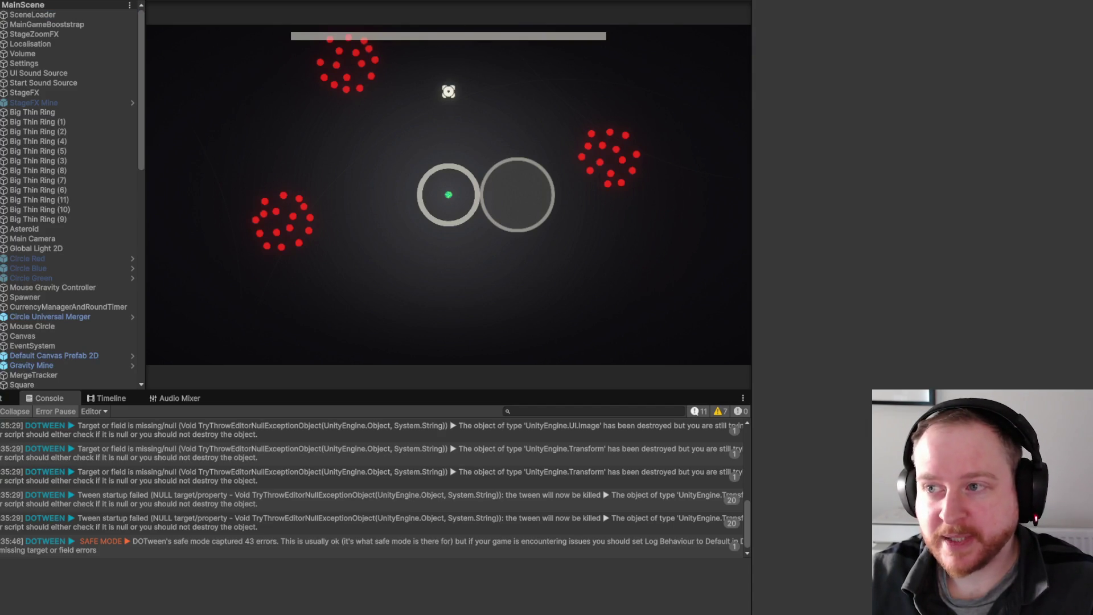
pyautogui.hotkey('ctrl', 'p')
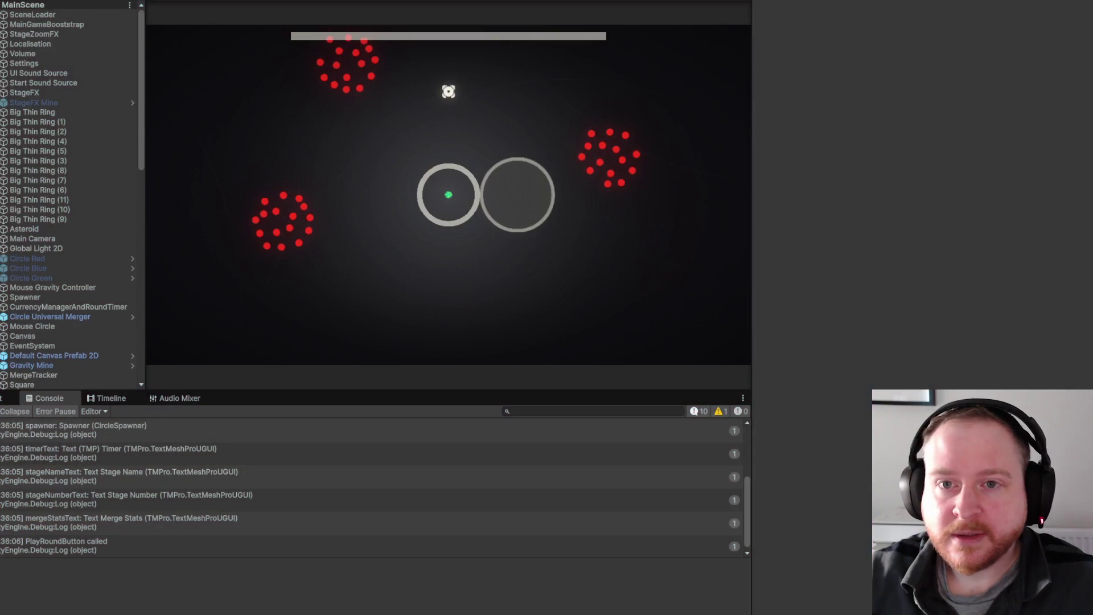
pyautogui.click(9, 0)
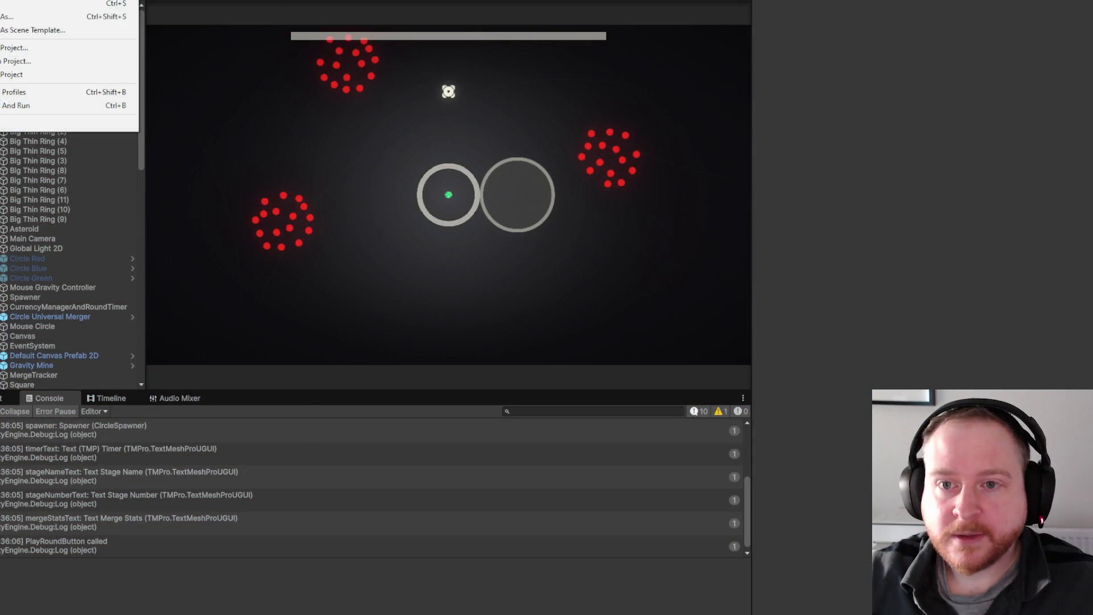
# Open MainMenu, start the main game from the title screen, pause it, and stop play mode.
pyautogui.moveTo(114, 0)
pyautogui.click(248, 13)
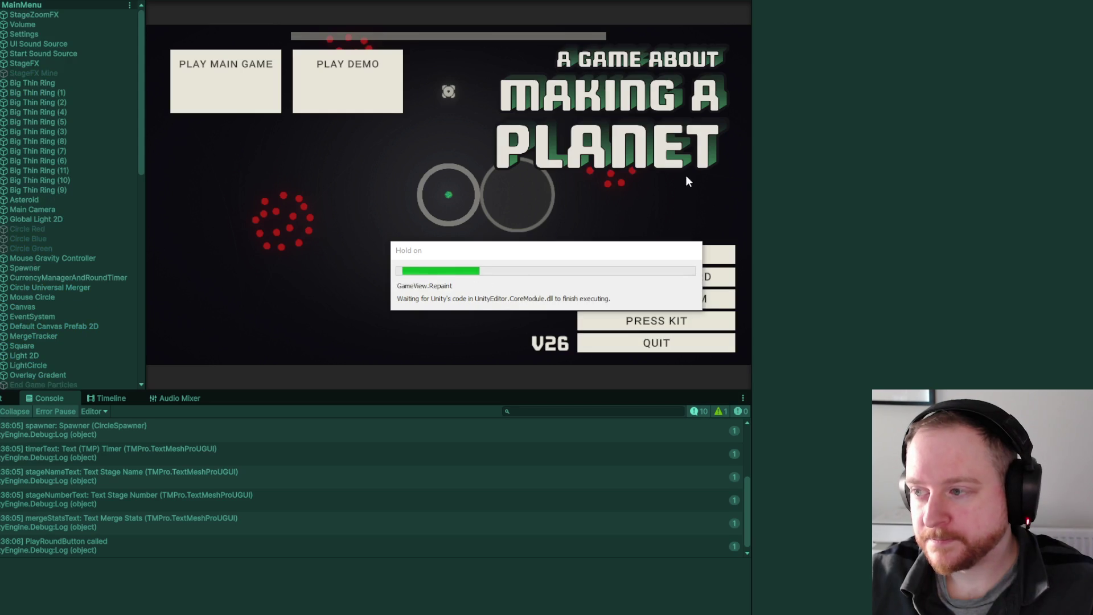
pyautogui.moveTo(751, 172); pyautogui.dragTo(997, 194)
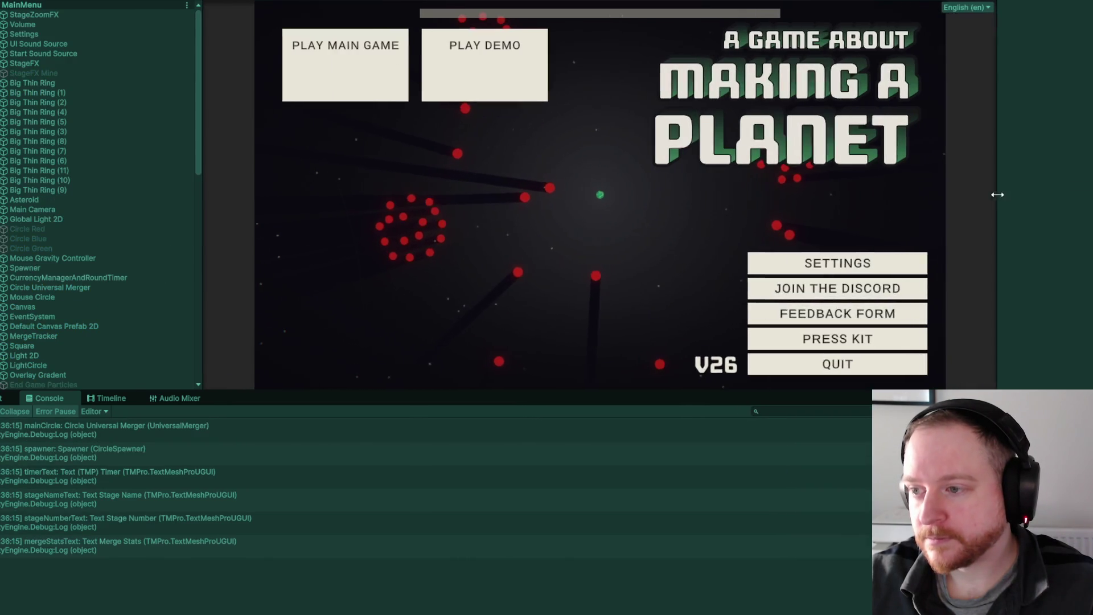
pyautogui.click(356, 85)
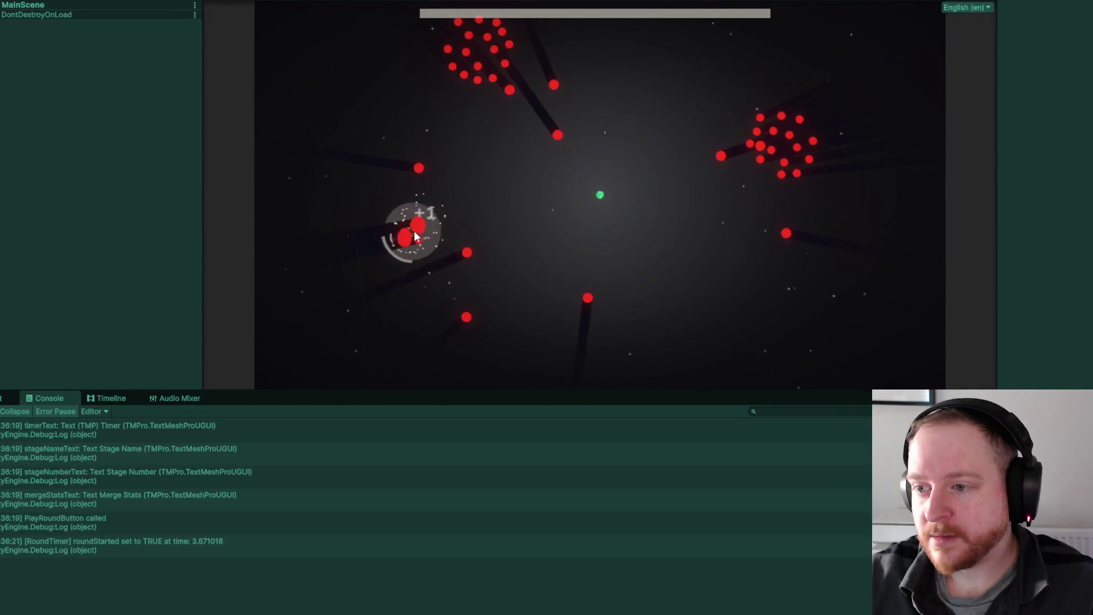
pyautogui.press('Escape')
pyautogui.press('Escape')
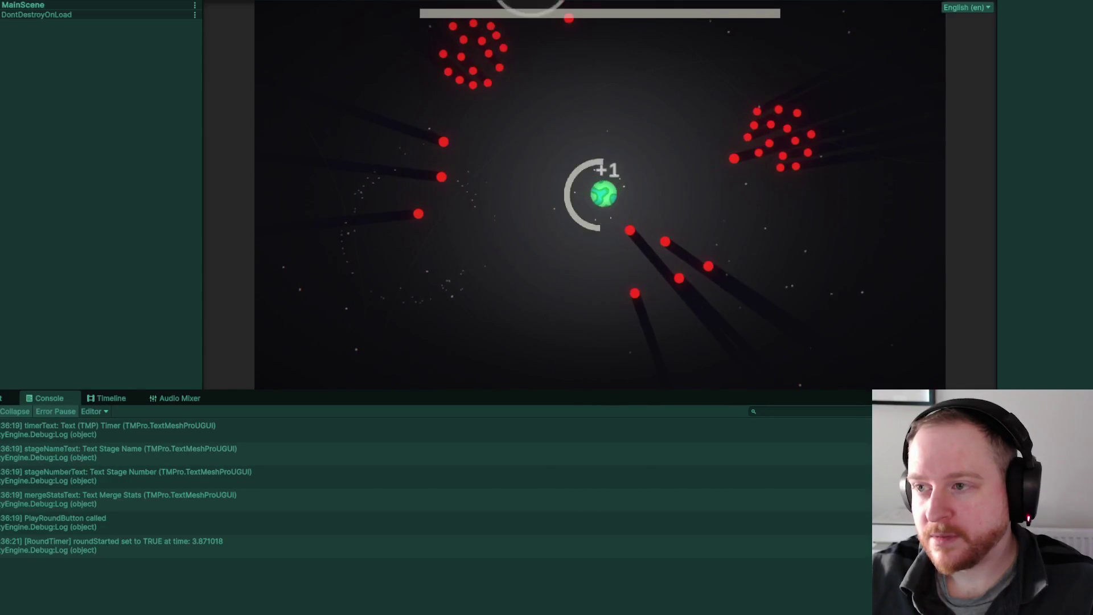
pyautogui.hotkey('ctrl', 'p')
# Reopen MainScene from the recent scenes list.
pyautogui.click(12, 0)
pyautogui.moveTo(85, 0)
pyautogui.click(228, 12)
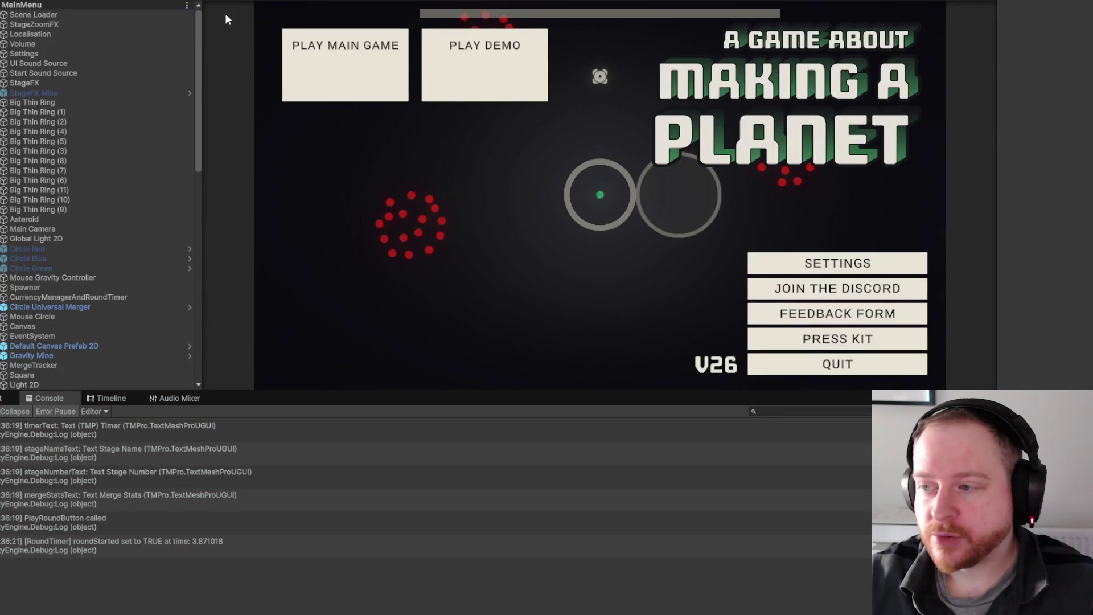
# Activate Panel Pause under Canvas and select its Button Main Menu.
pyautogui.scroll(-5, 94, 182)
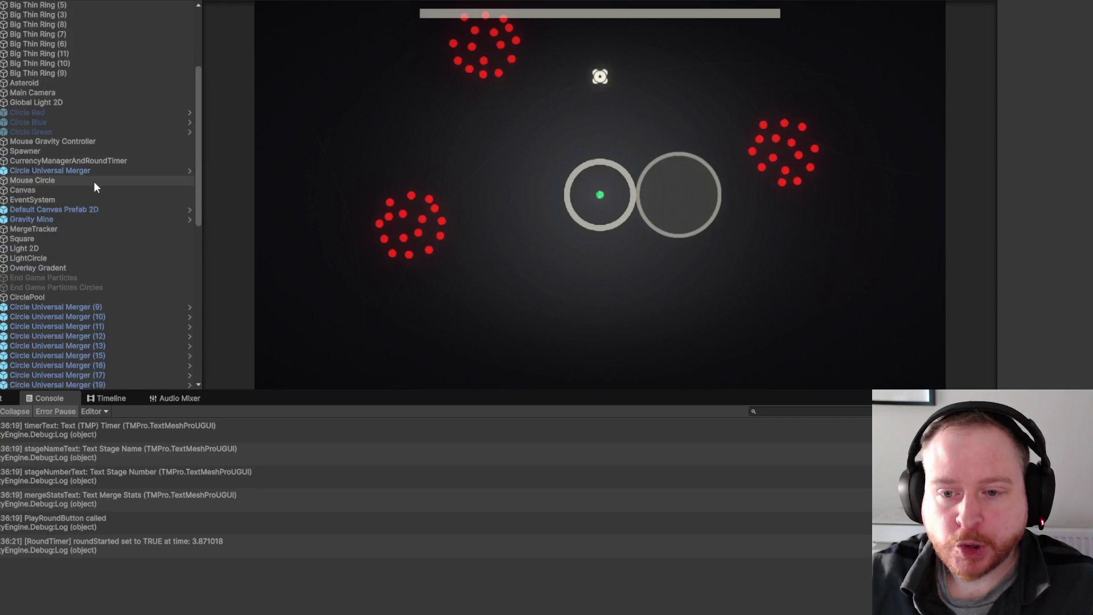
pyautogui.click(3, 189)
pyautogui.scroll(-3, 119, 240)
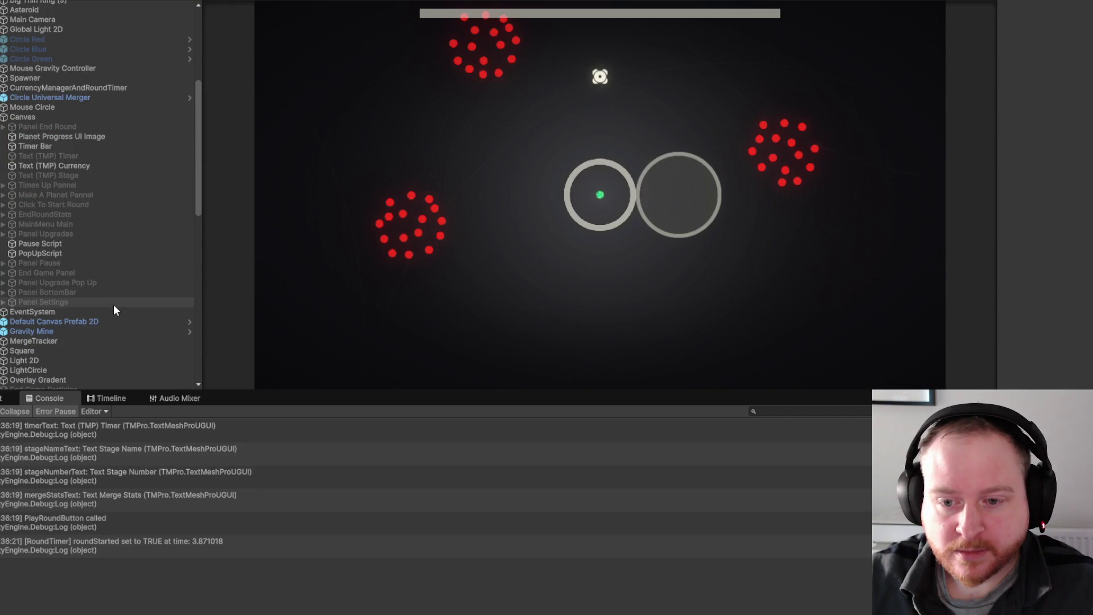
pyautogui.click(115, 264)
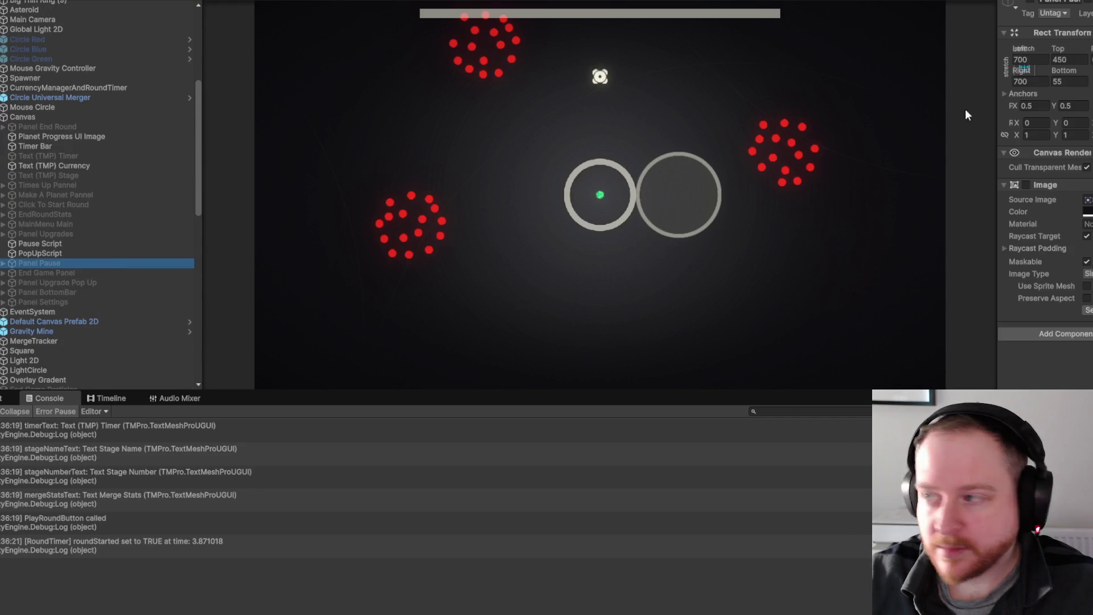
pyautogui.click(1030, 3)
pyautogui.click(4, 262)
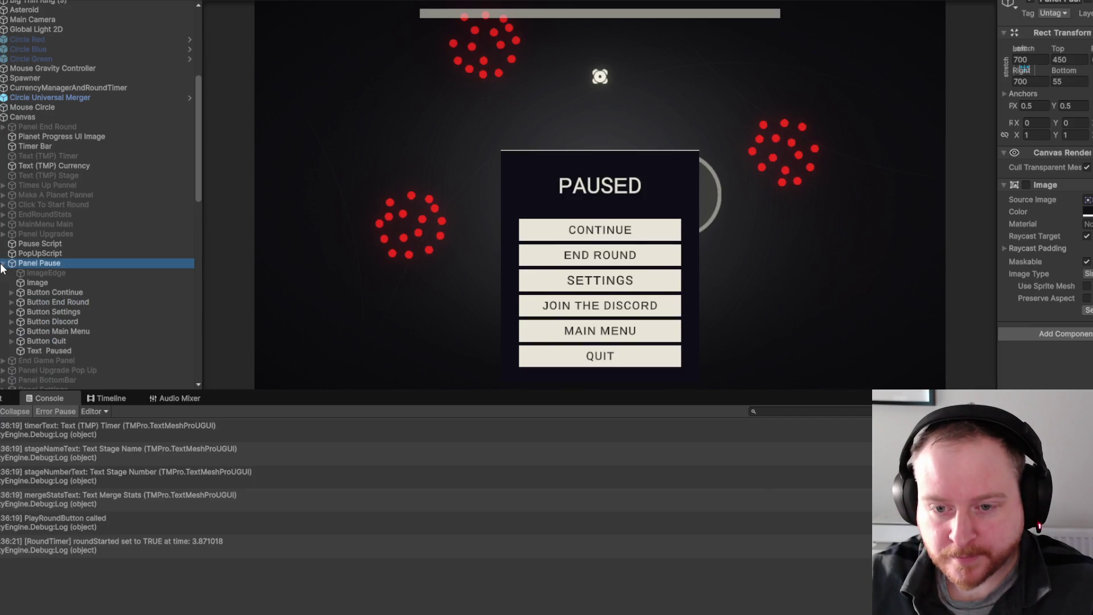
pyautogui.click(120, 331)
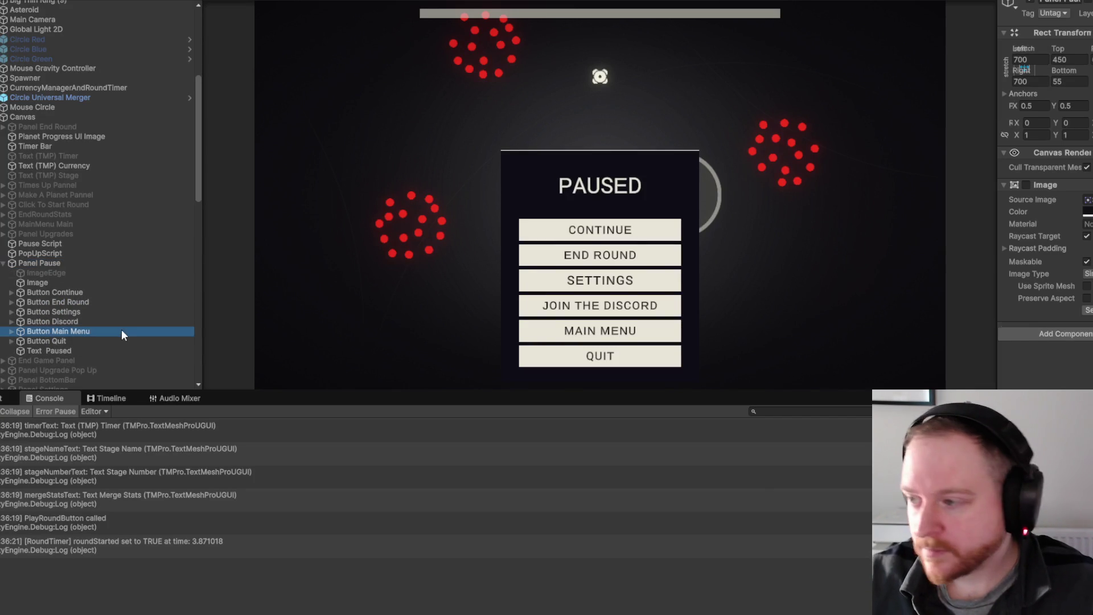
# Remove the RoundTimer.EnterMainMenu and CircleSpawner.SpawnMainMenuCircles On Click entries.
pyautogui.moveTo(996, 178); pyautogui.dragTo(681, 171)
pyautogui.scroll(-10, 808, 267)
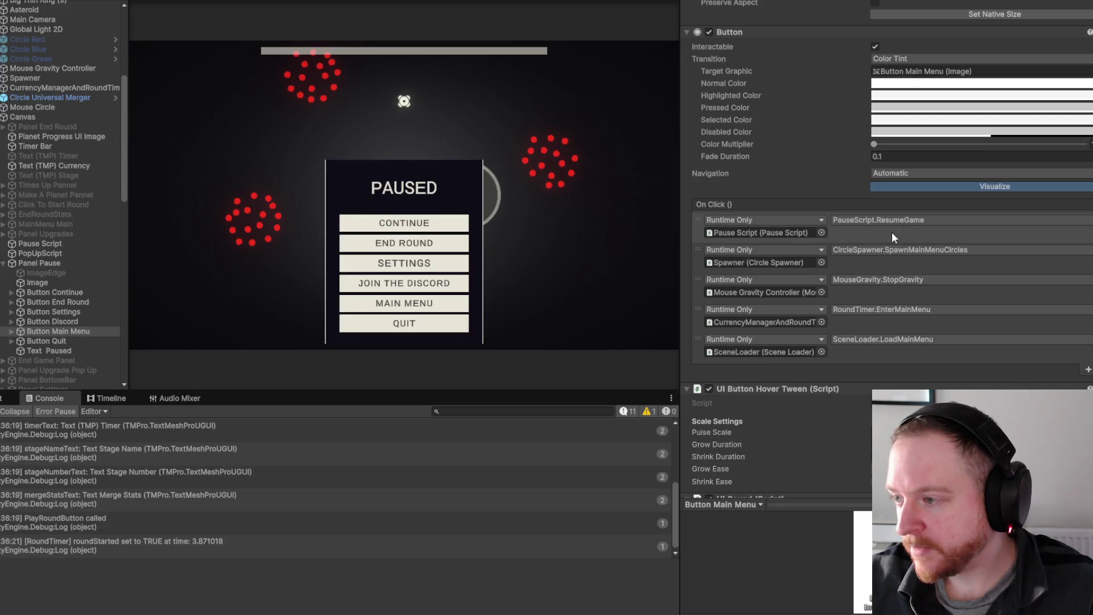
pyautogui.click(867, 233)
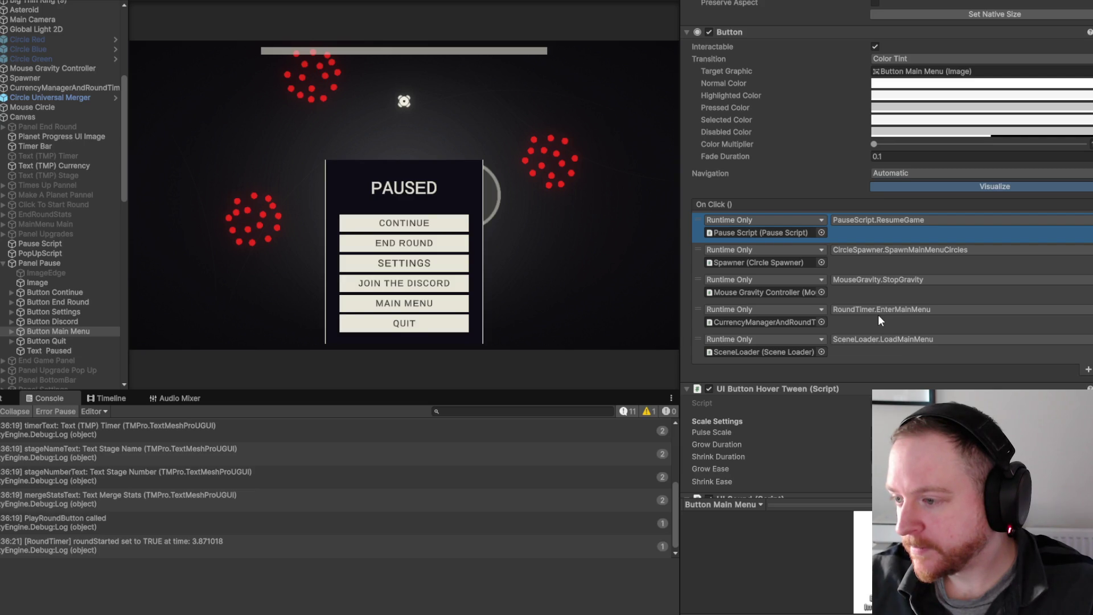
pyautogui.moveTo(680, 328); pyautogui.dragTo(588, 330)
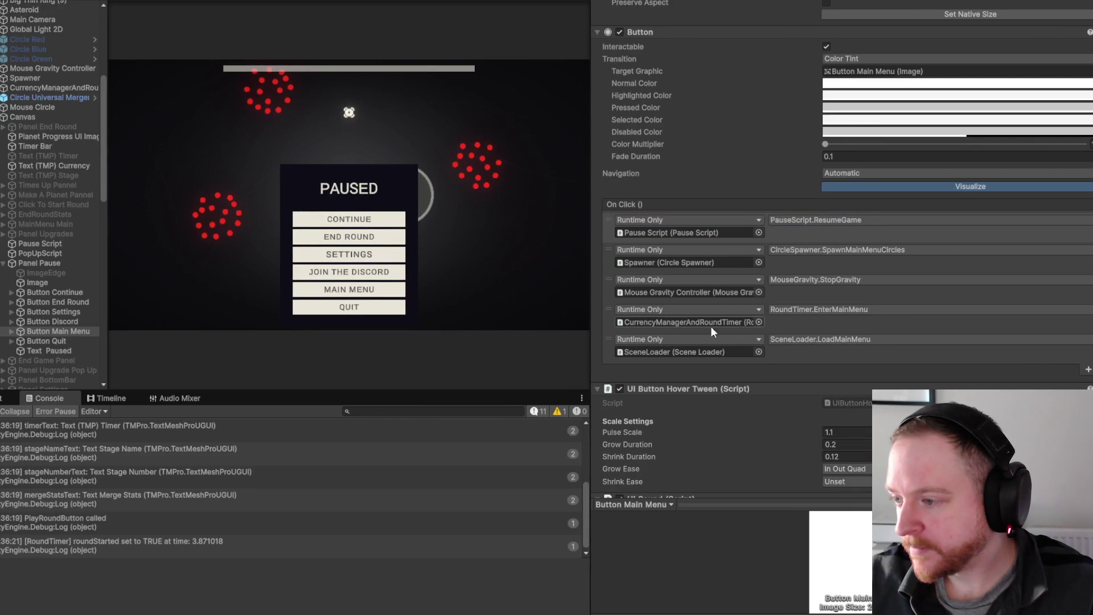
pyautogui.click(811, 325)
pyautogui.press('Delete')
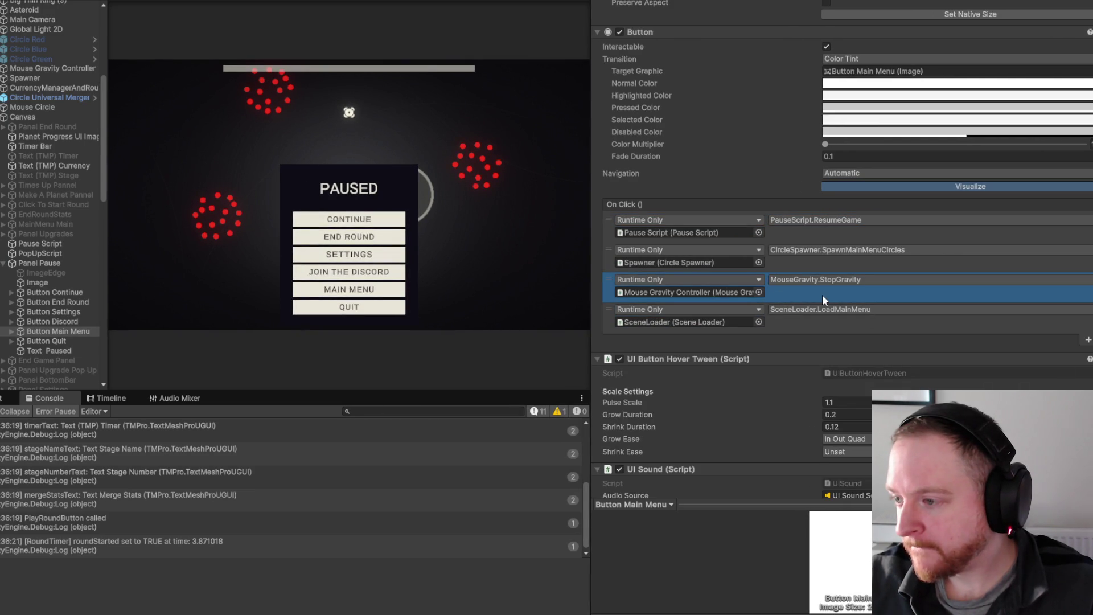
pyautogui.click(859, 262)
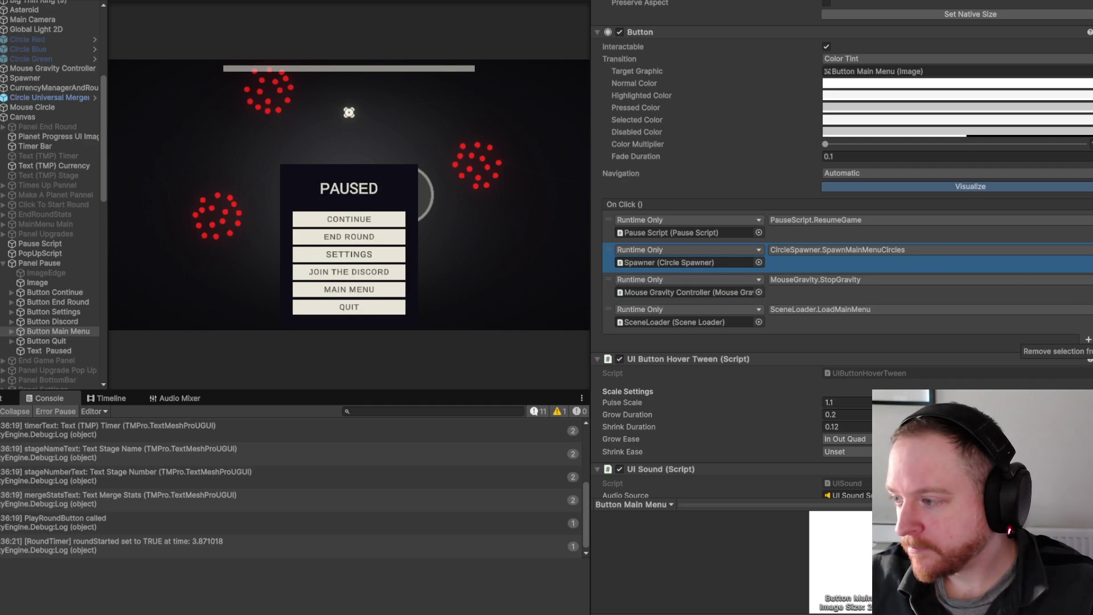
pyautogui.click(1090, 340)
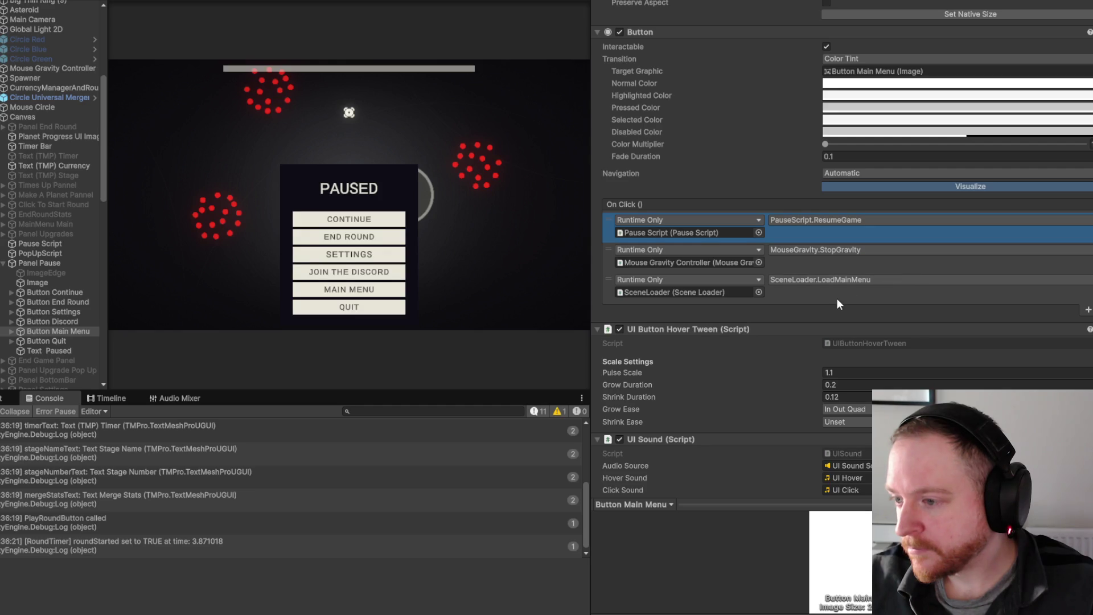
# Deactivate Panel Pause to hide the pause menu again.
pyautogui.moveTo(589, 27); pyautogui.dragTo(727, 27)
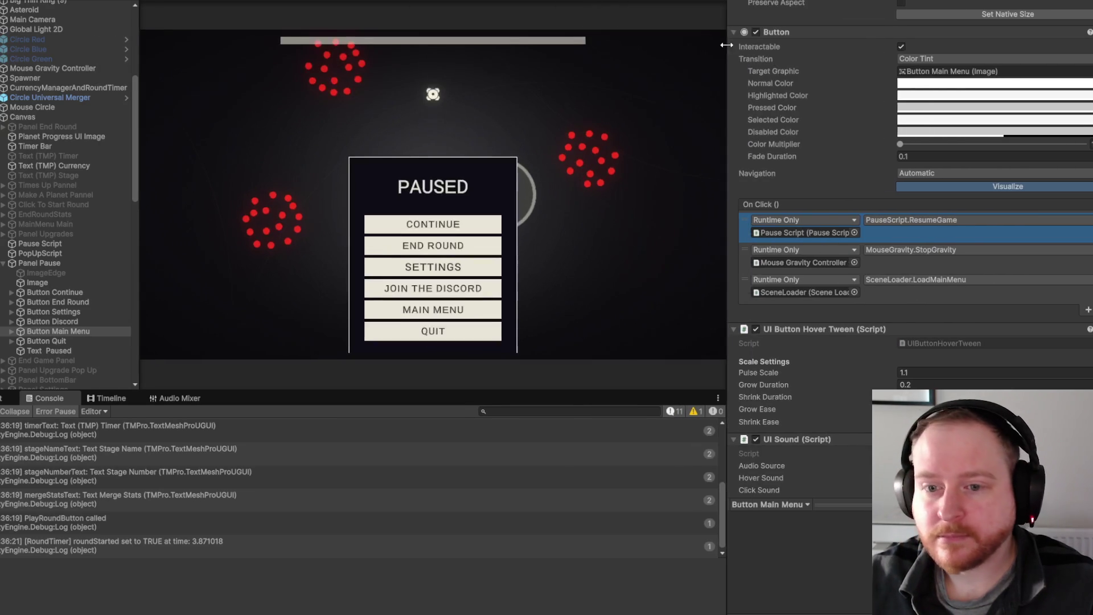
pyautogui.click(38, 263)
pyautogui.click(757, 3)
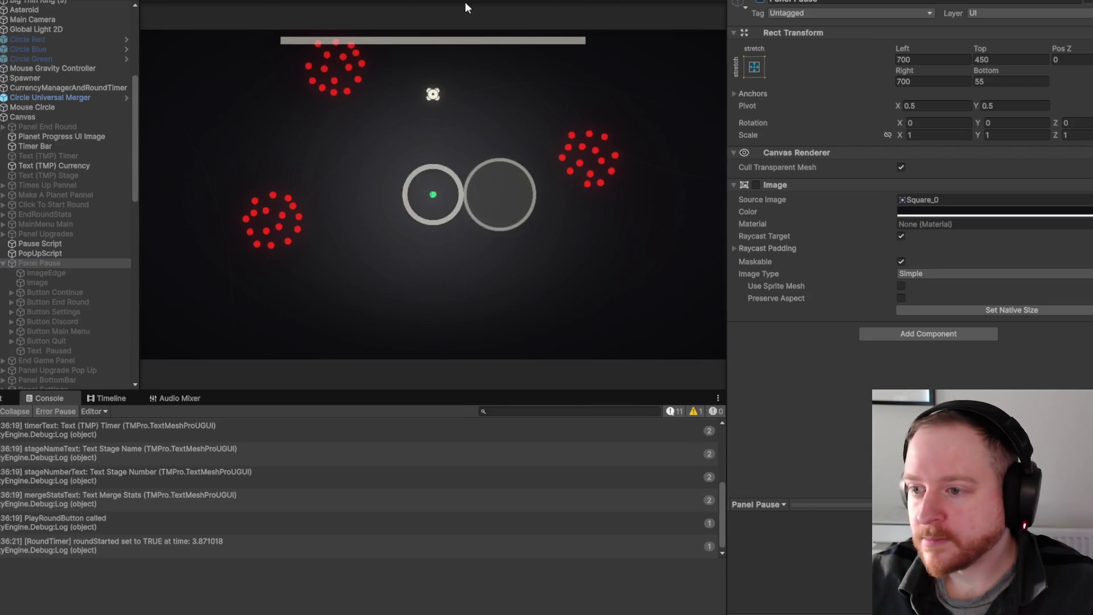
# Open the MainMenu scene from the recent scenes list.
pyautogui.click(12, 0)
pyautogui.click(11, 0)
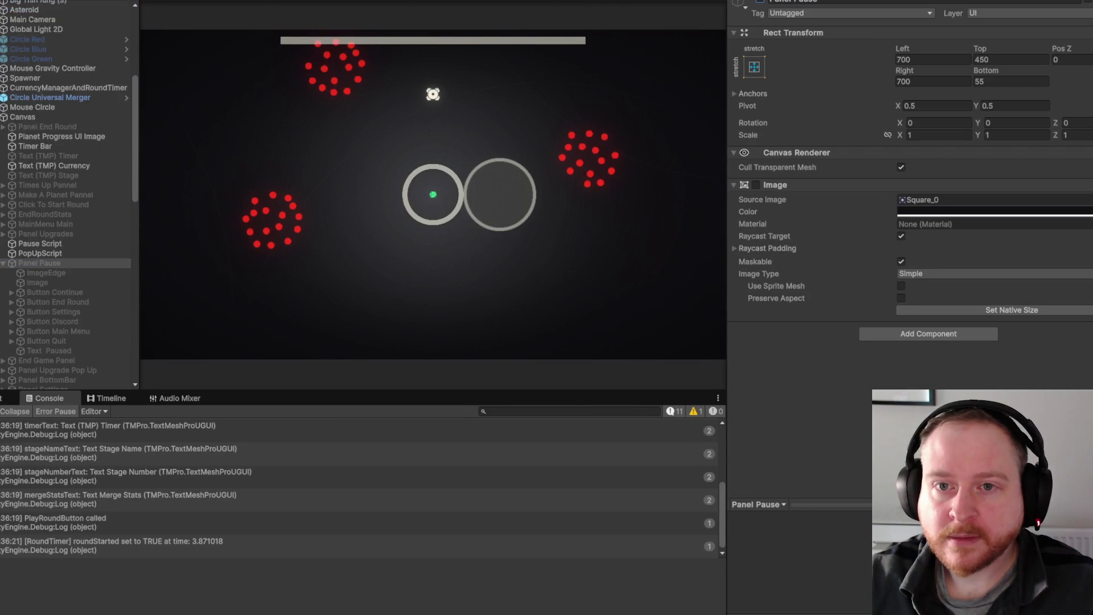
pyautogui.click(11, 0)
pyautogui.moveTo(68, 0)
pyautogui.click(197, 1)
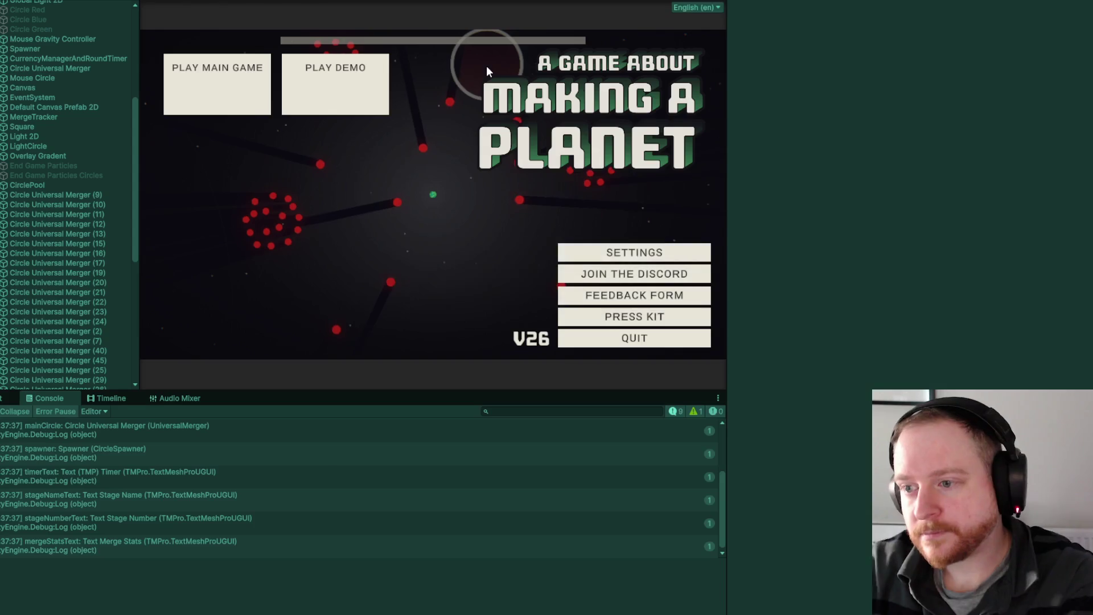
# Start the main game from the title screen, pause it, and choose MAIN MENU.
pyautogui.click(235, 106)
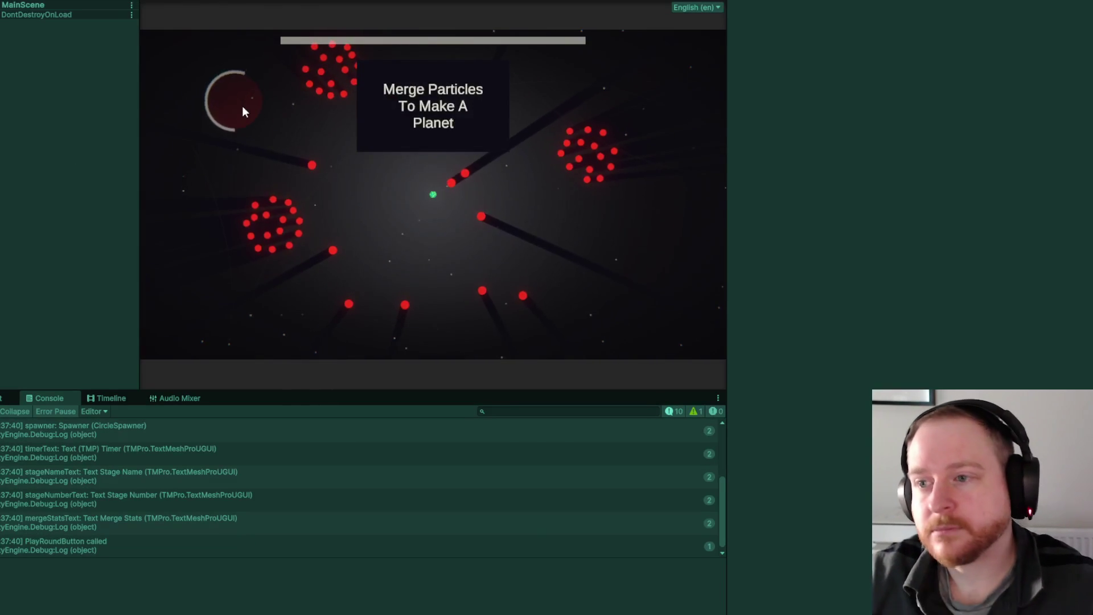
pyautogui.press('Escape')
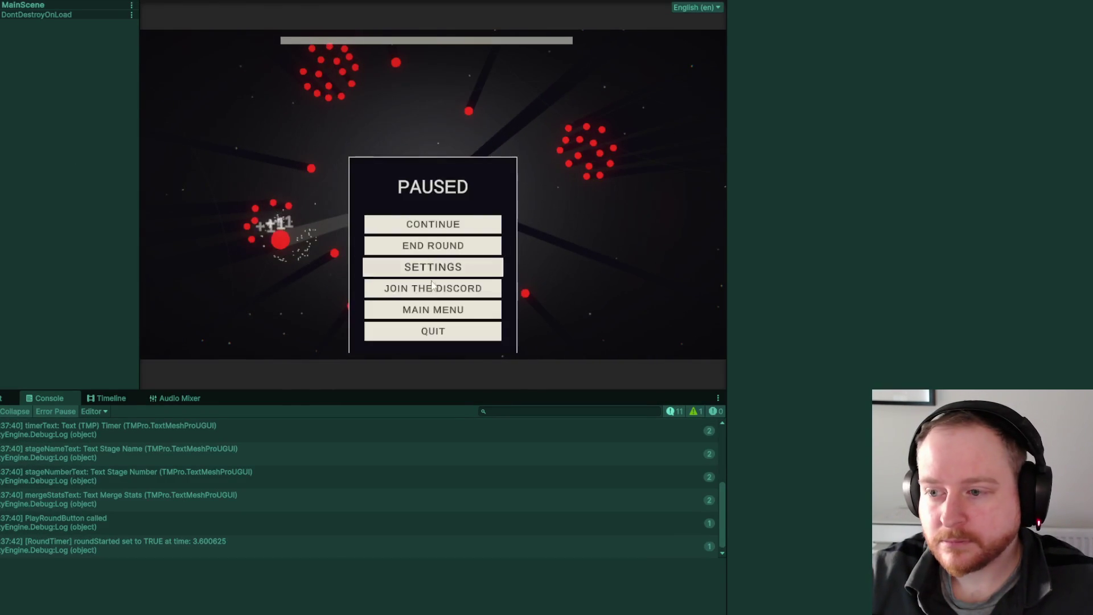
pyautogui.press('Escape')
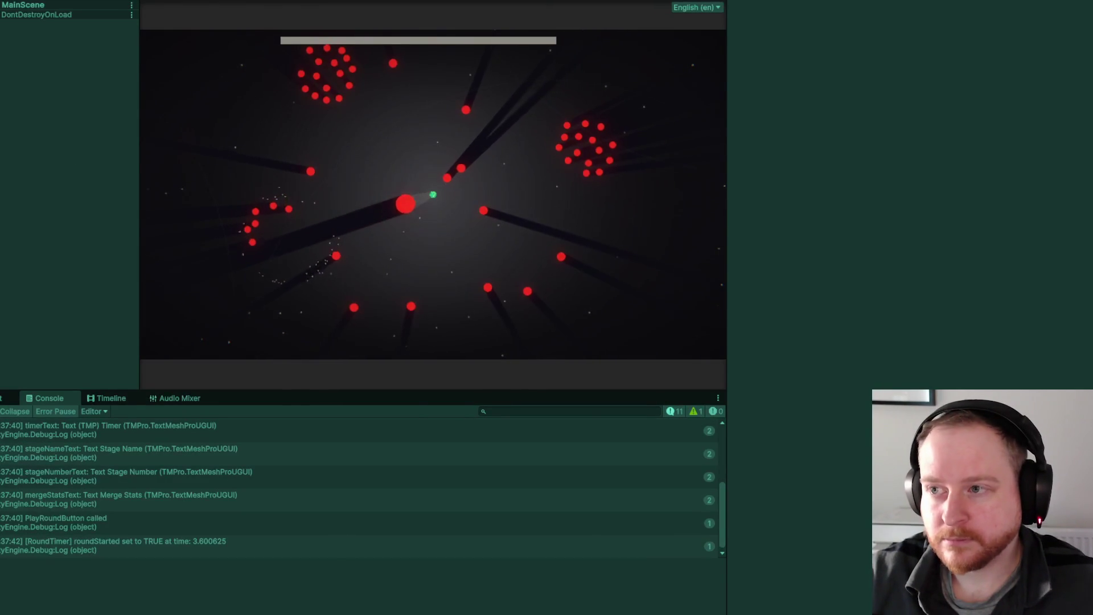
pyautogui.press('Escape')
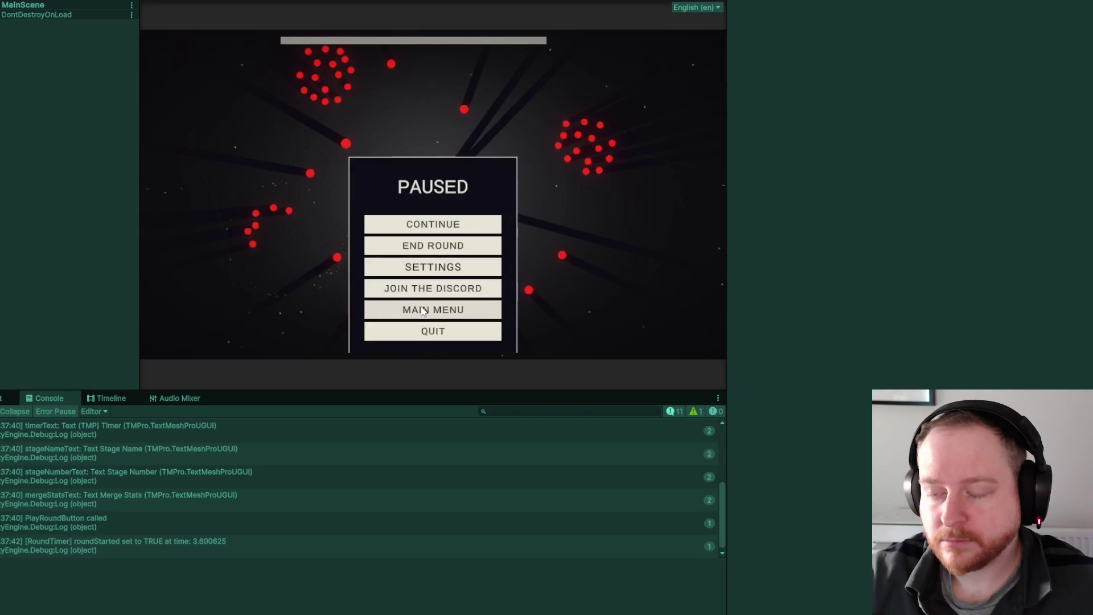
pyautogui.click(422, 311)
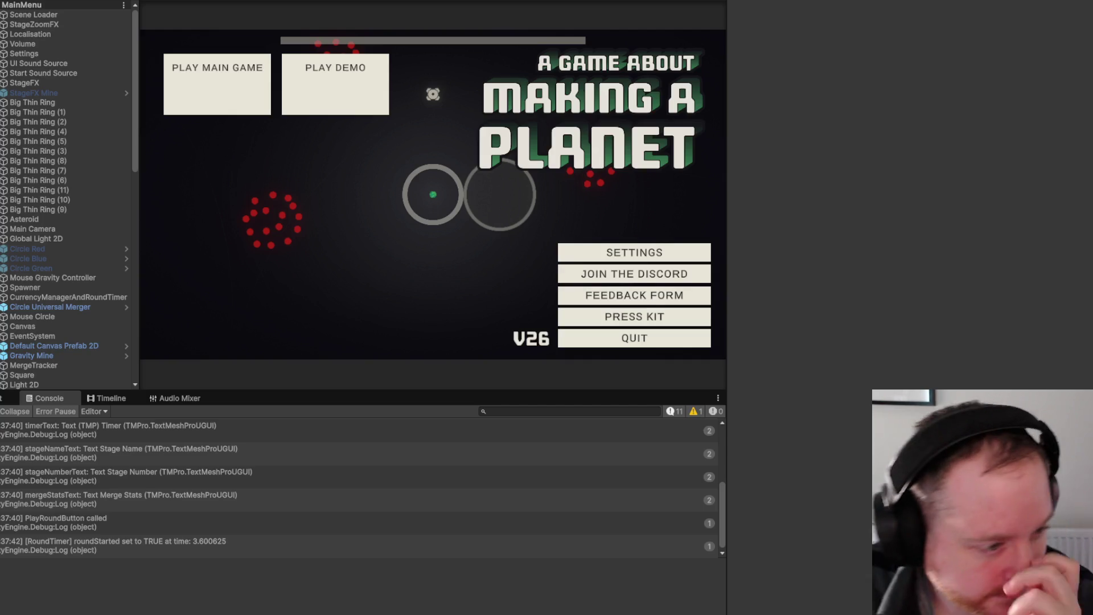
# Open MainScene from the recent scenes list.
pyautogui.click(22, 2)
pyautogui.moveTo(113, 2)
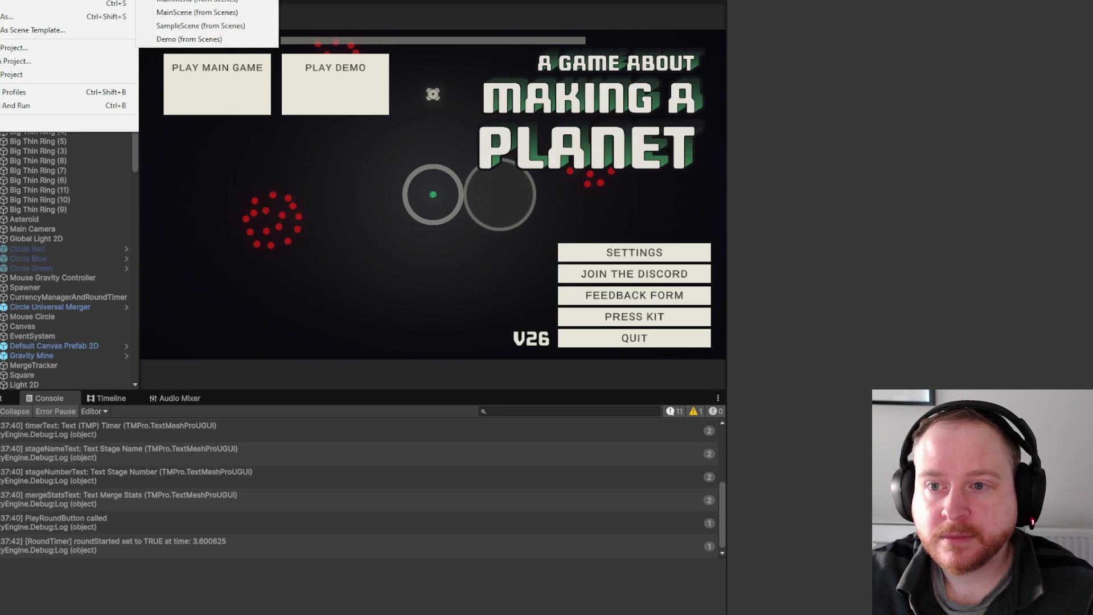
pyautogui.click(236, 13)
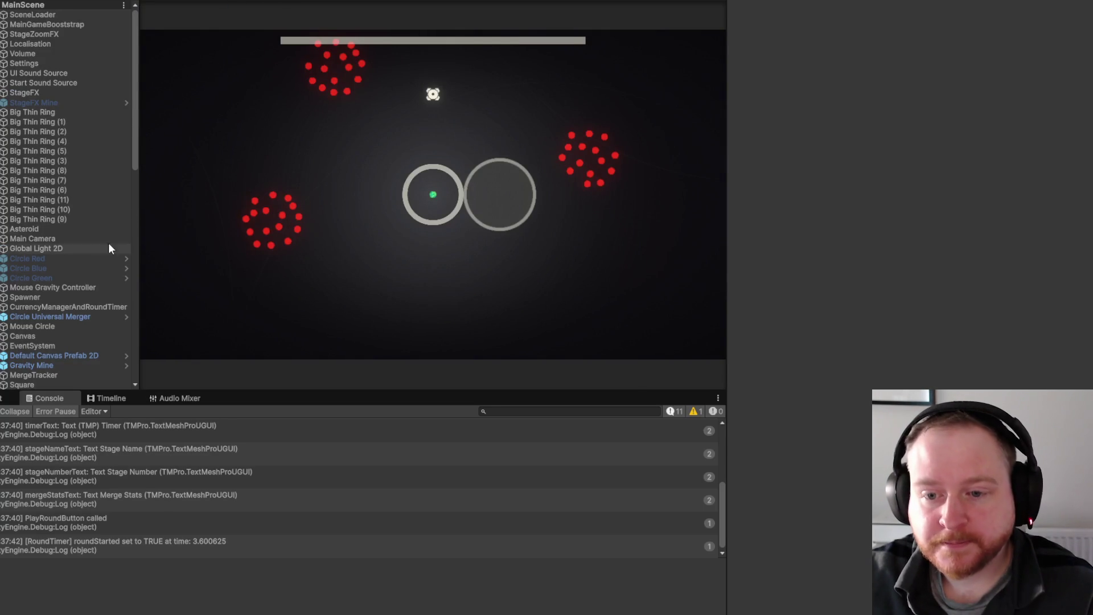
# Widen the Hierarchy, expand Canvas and Panel Pause, and select Button Main Menu.
pyautogui.moveTo(138, 164)
pyautogui.mouseDown()
pyautogui.moveTo(154, 157)
pyautogui.moveTo(147, 242)
pyautogui.moveTo(155, 168)
pyautogui.mouseUp()
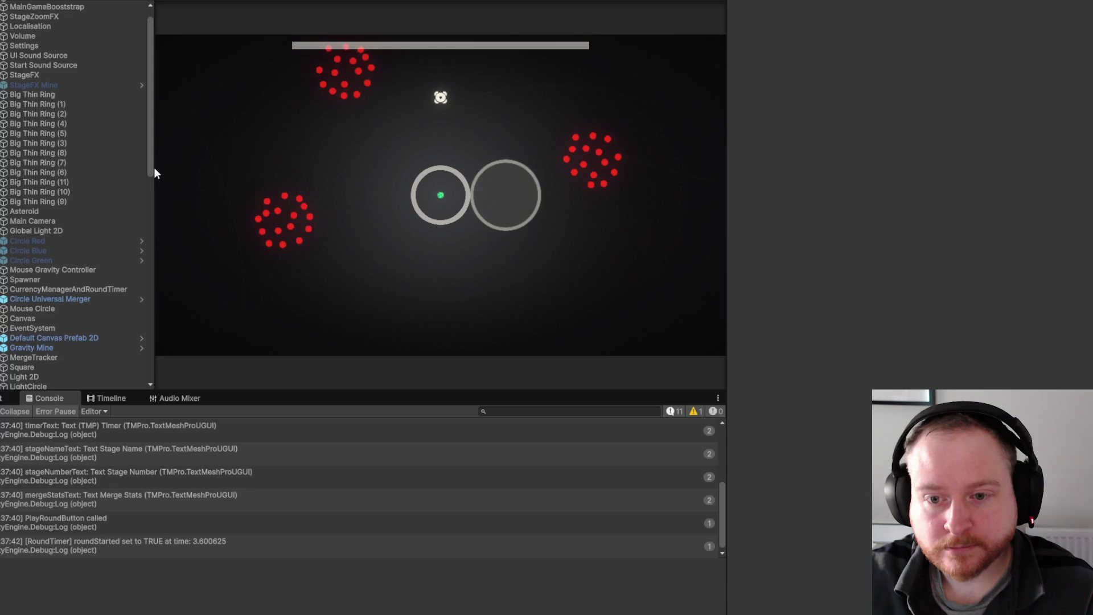
pyautogui.moveTo(154, 168); pyautogui.dragTo(156, 177)
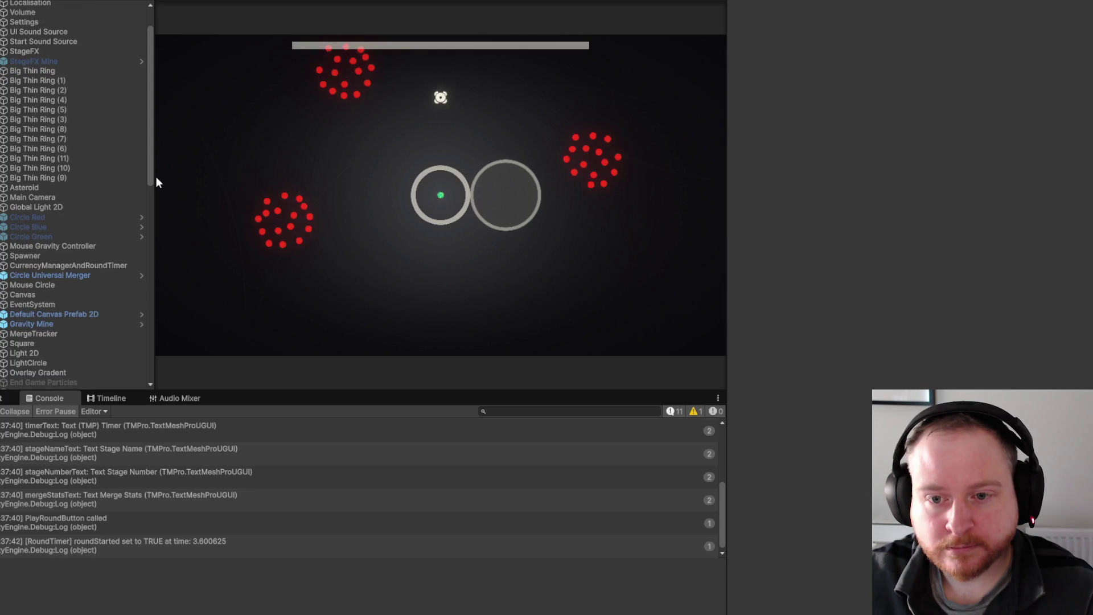
pyautogui.scroll(3, 66, 177)
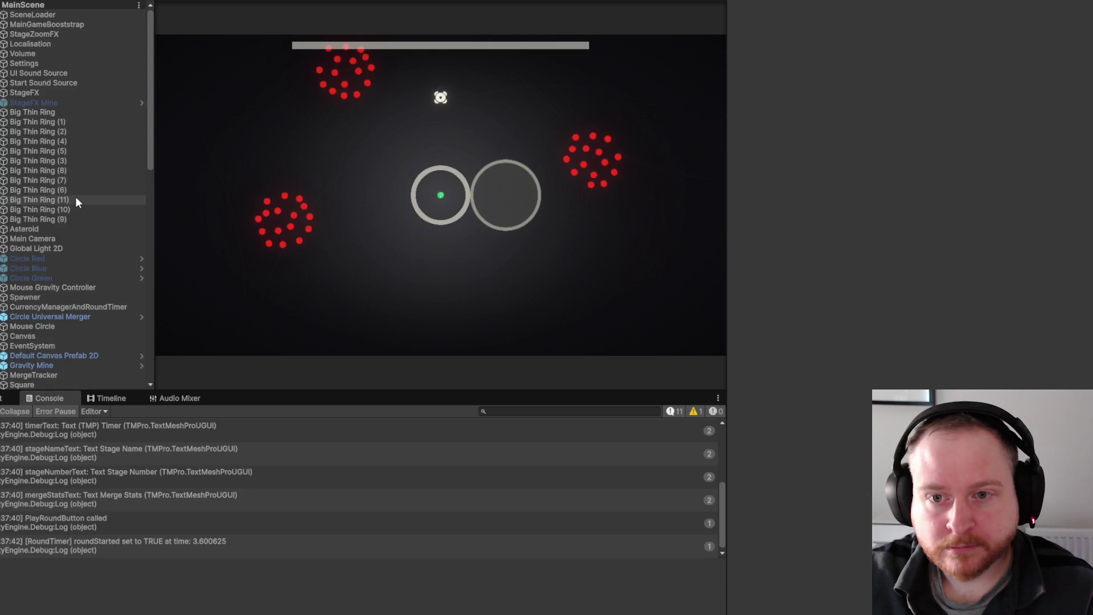
pyautogui.click(2, 337)
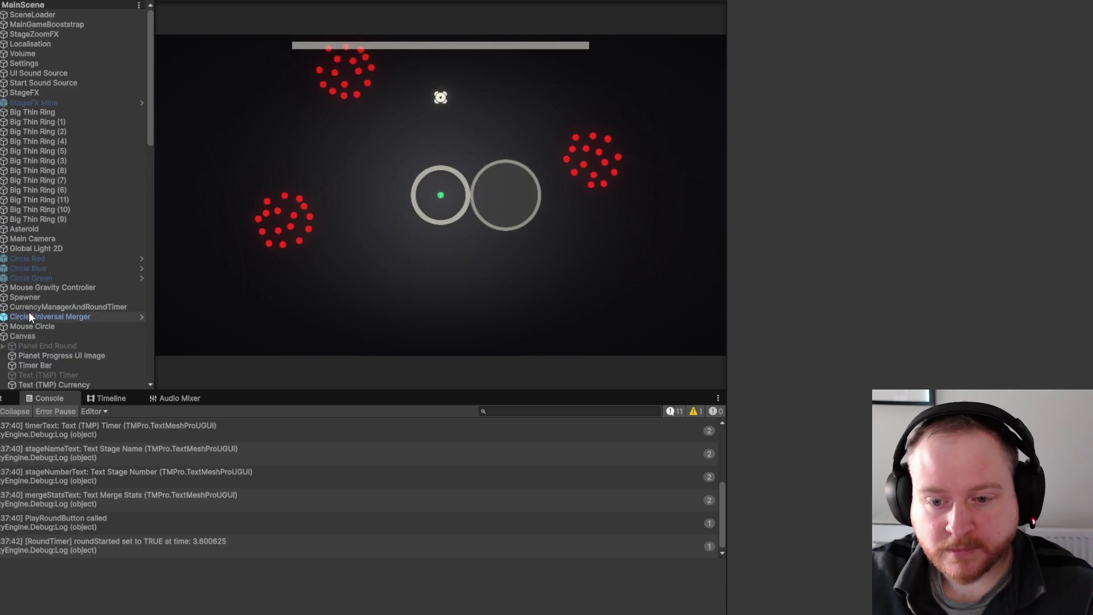
pyautogui.scroll(-5, 124, 220)
pyautogui.moveTo(150, 201); pyautogui.dragTo(168, 201)
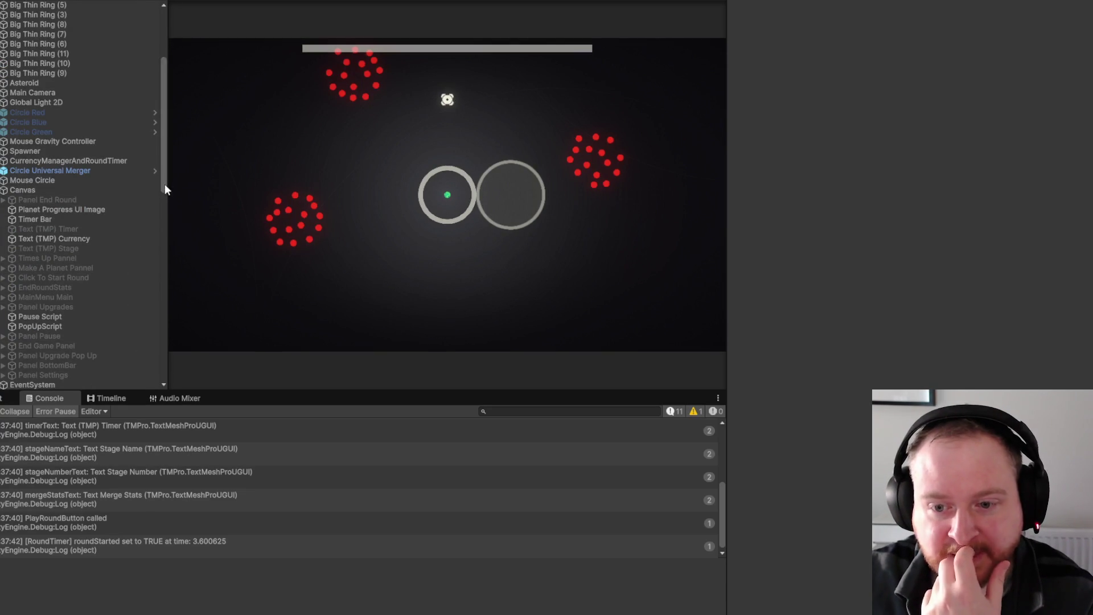
pyautogui.scroll(-3, 165, 205)
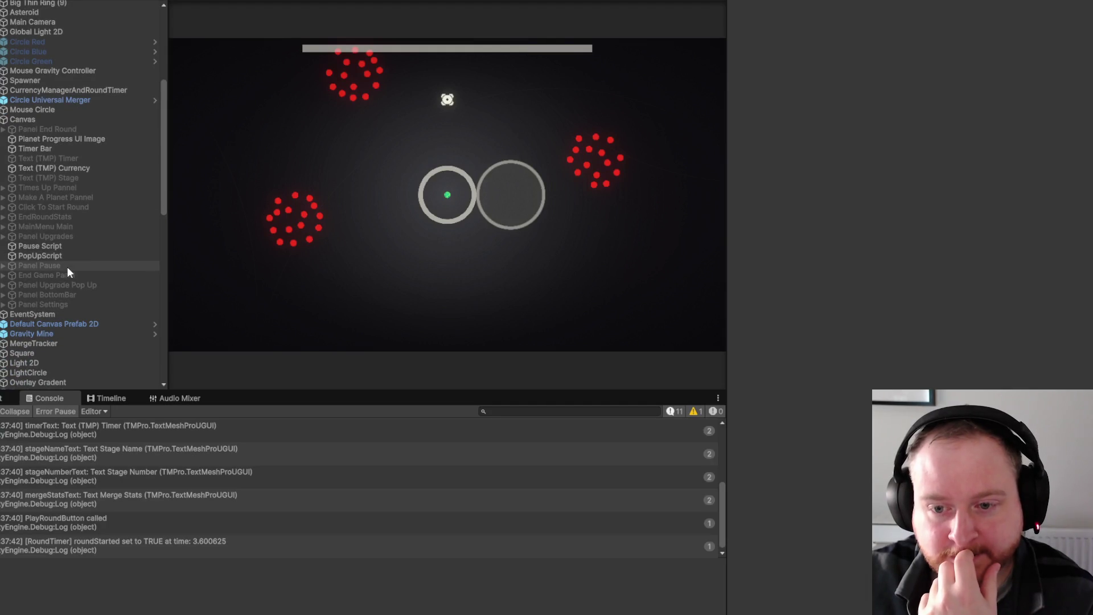
pyautogui.click(2, 266)
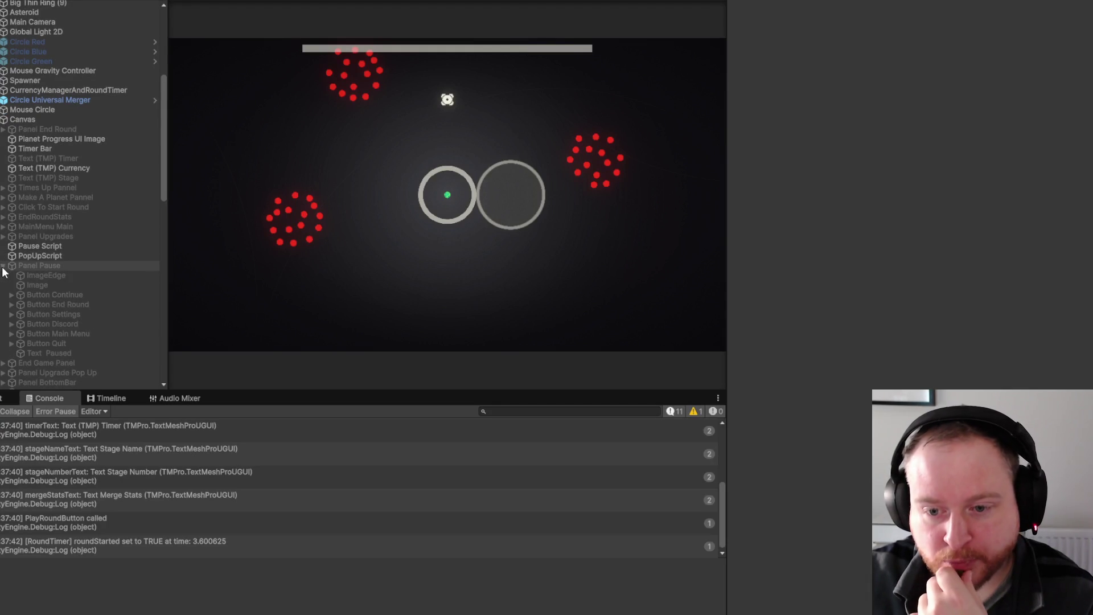
pyautogui.click(112, 337)
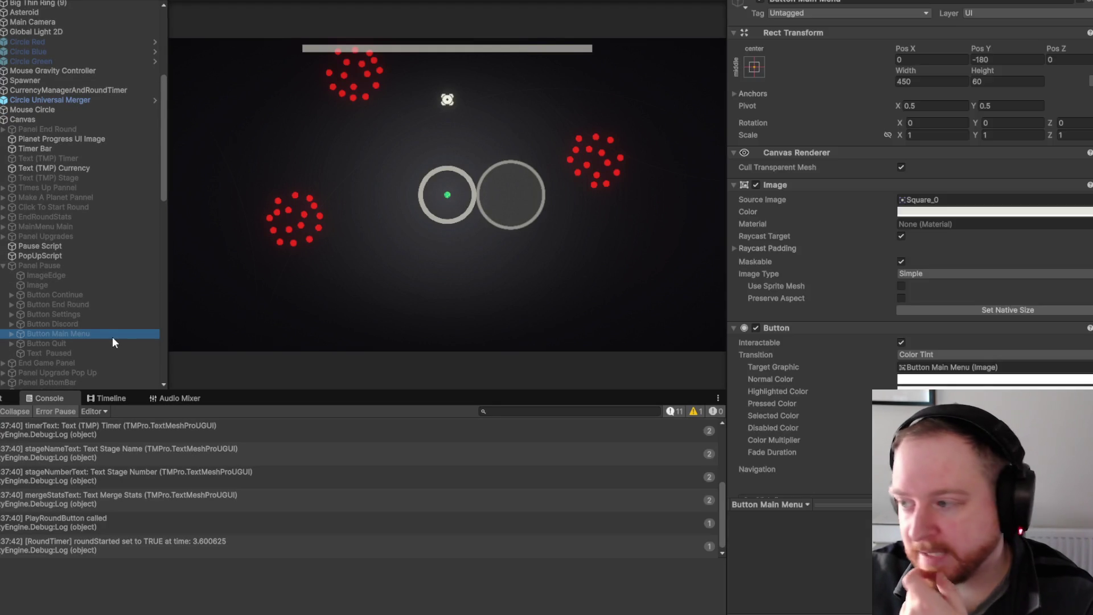
# Delete the ResumeGame and StopGravity On Click entries, save the scene, and start play mode.
pyautogui.scroll(-5, 856, 277)
pyautogui.click(935, 301)
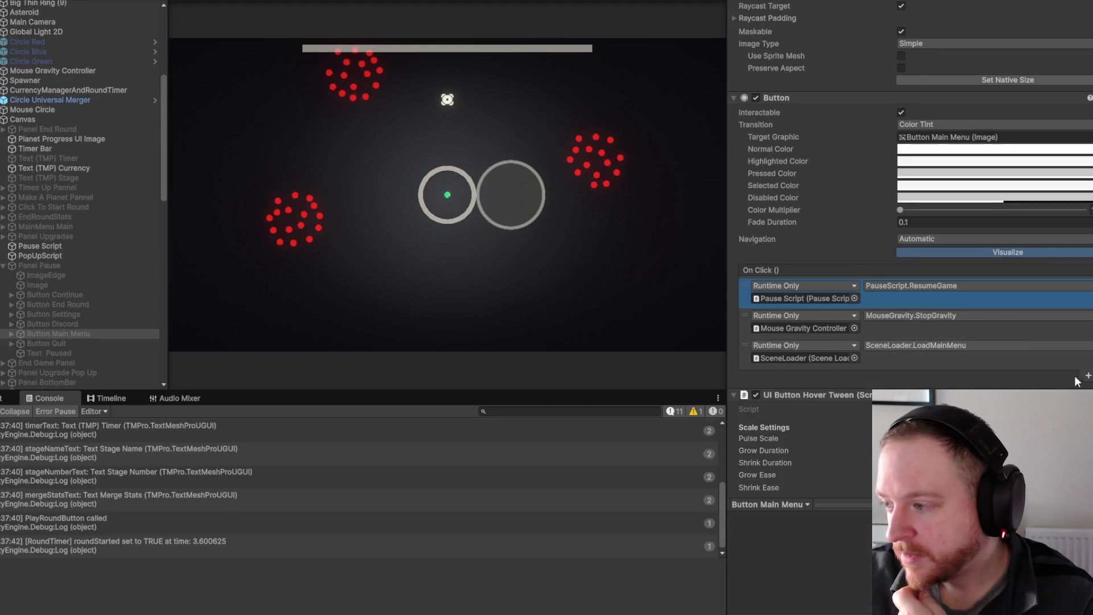
pyautogui.press('Delete')
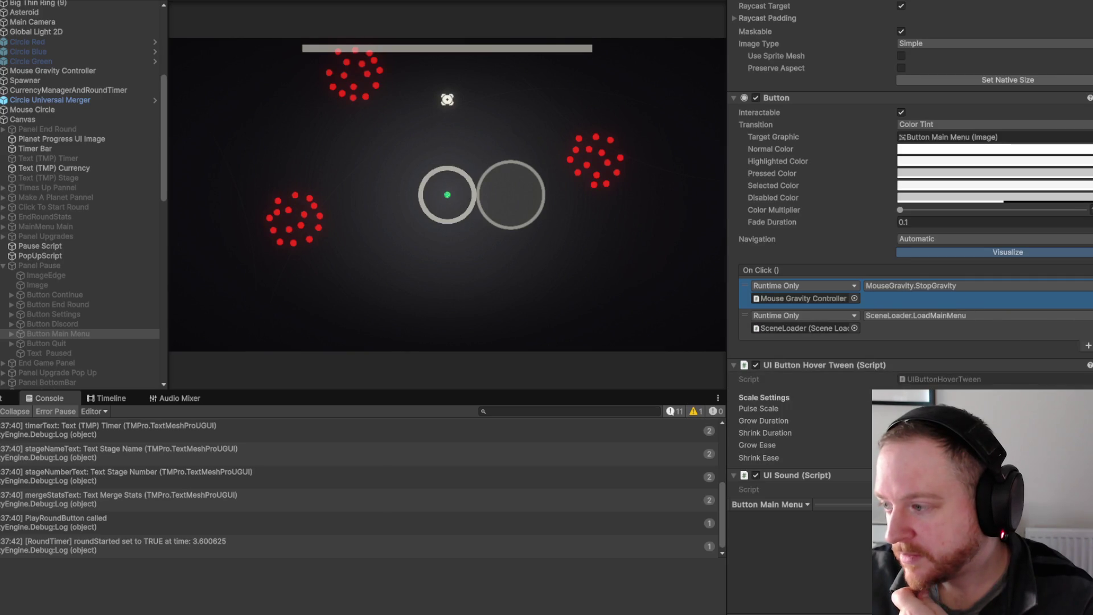
pyautogui.press('Delete')
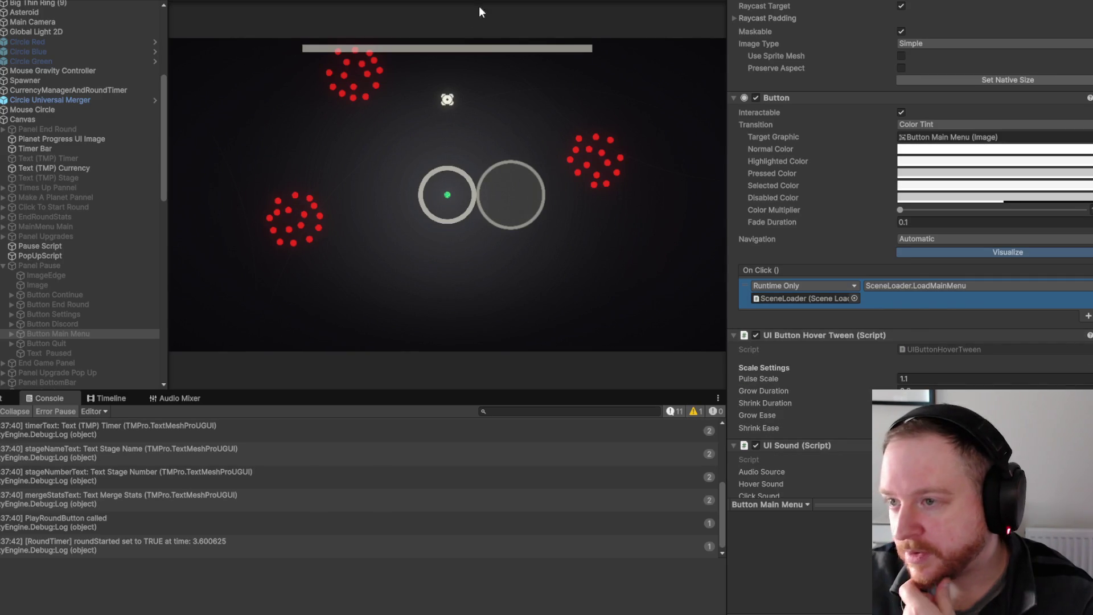
pyautogui.hotkey('alt', 'f')
pyautogui.press('Escape')
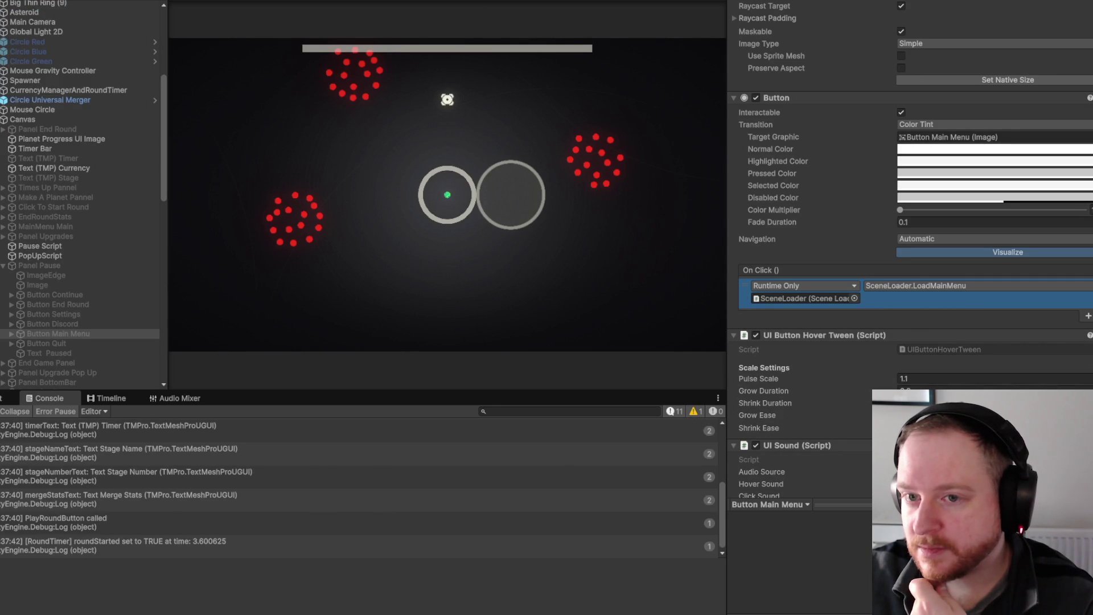
pyautogui.hotkey('ctrl', 'p')
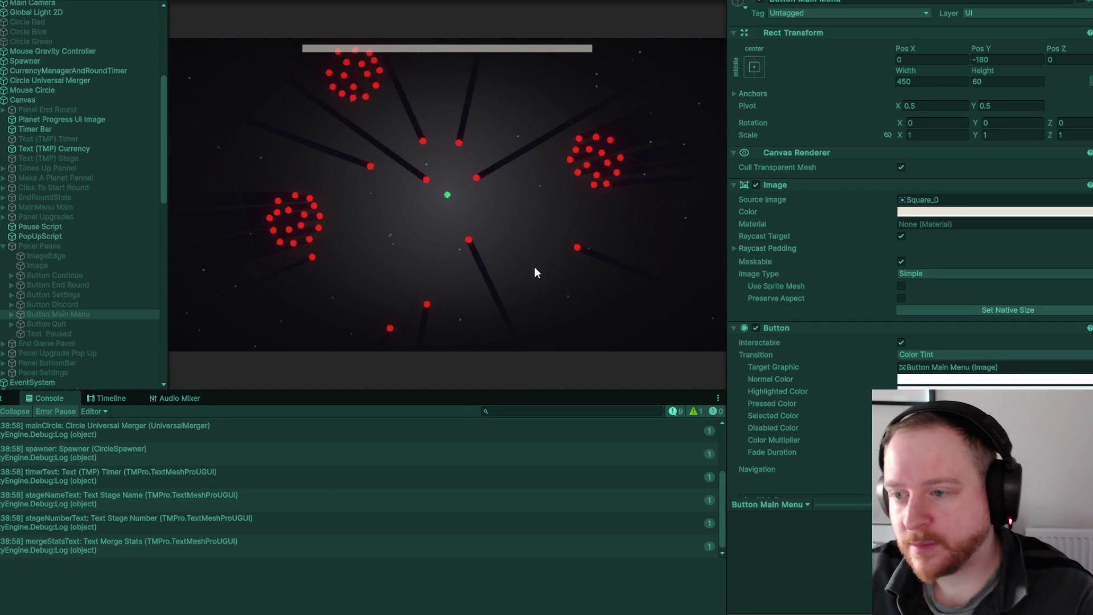
# Pause the game, return to the main menu, and stop play mode.
pyautogui.press('Escape')
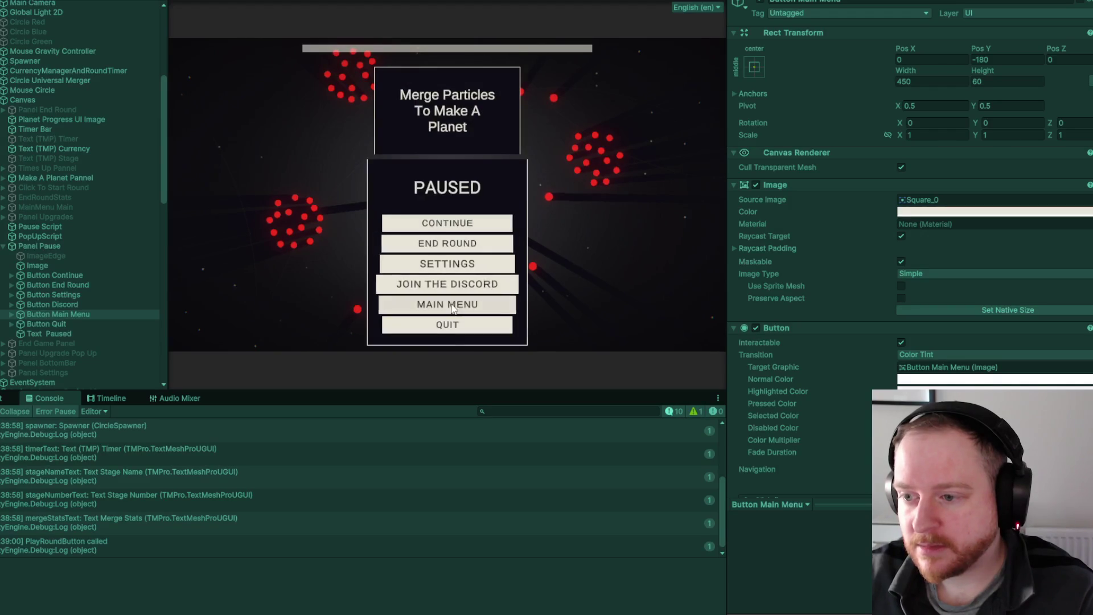
pyautogui.click(451, 304)
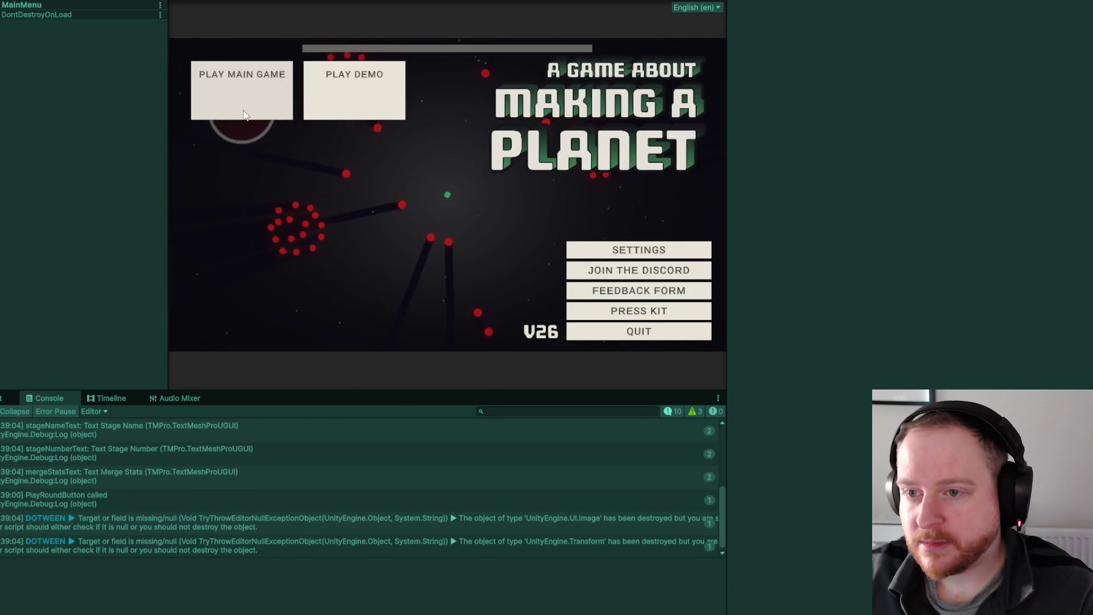
pyautogui.hotkey('ctrl', 'p')
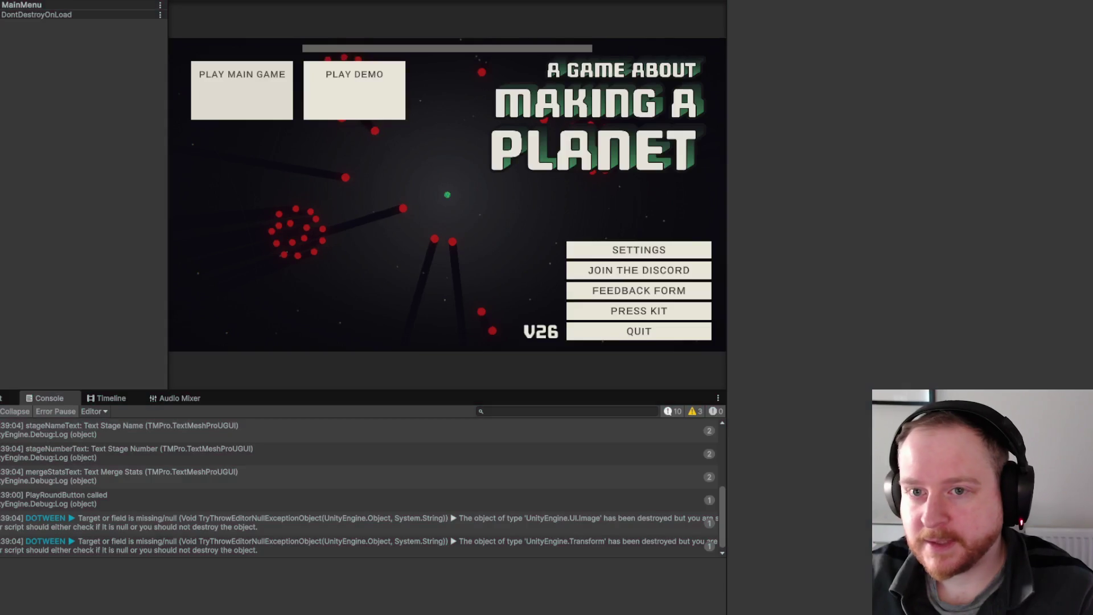
# Open MainMenu, play it, and start the main game from the title screen.
pyautogui.hotkey('alt', 'f')
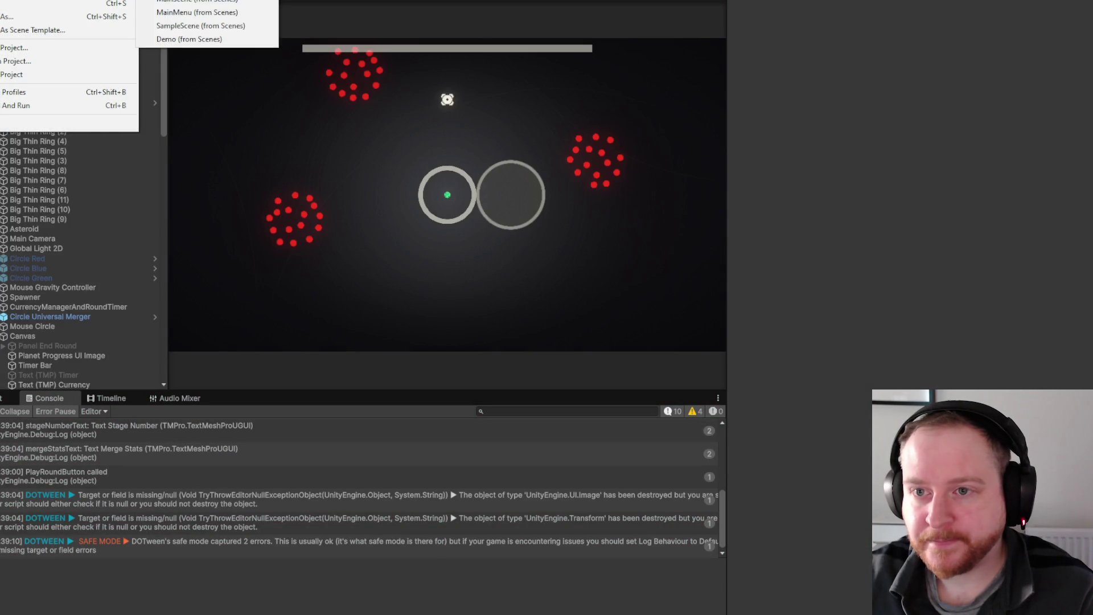
pyautogui.click(197, 12)
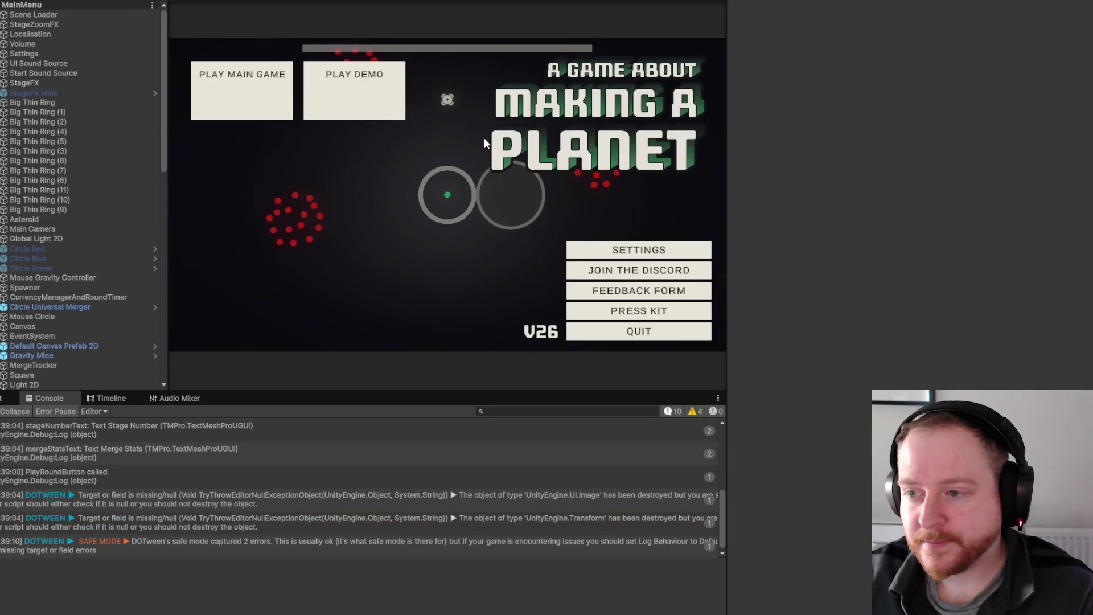
pyautogui.hotkey('ctrl', 'p')
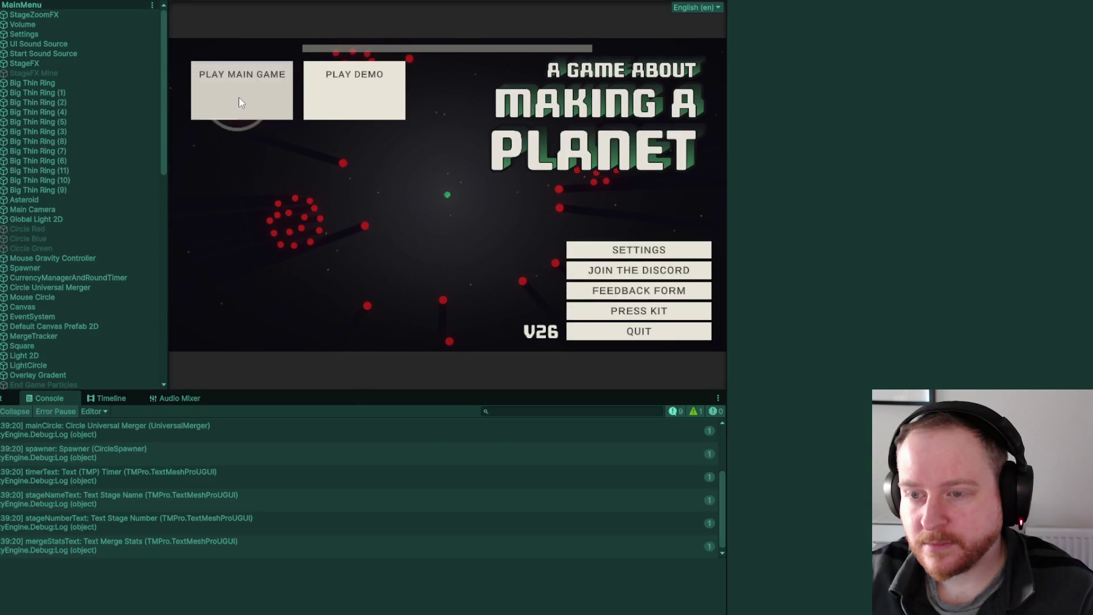
pyautogui.click(238, 97)
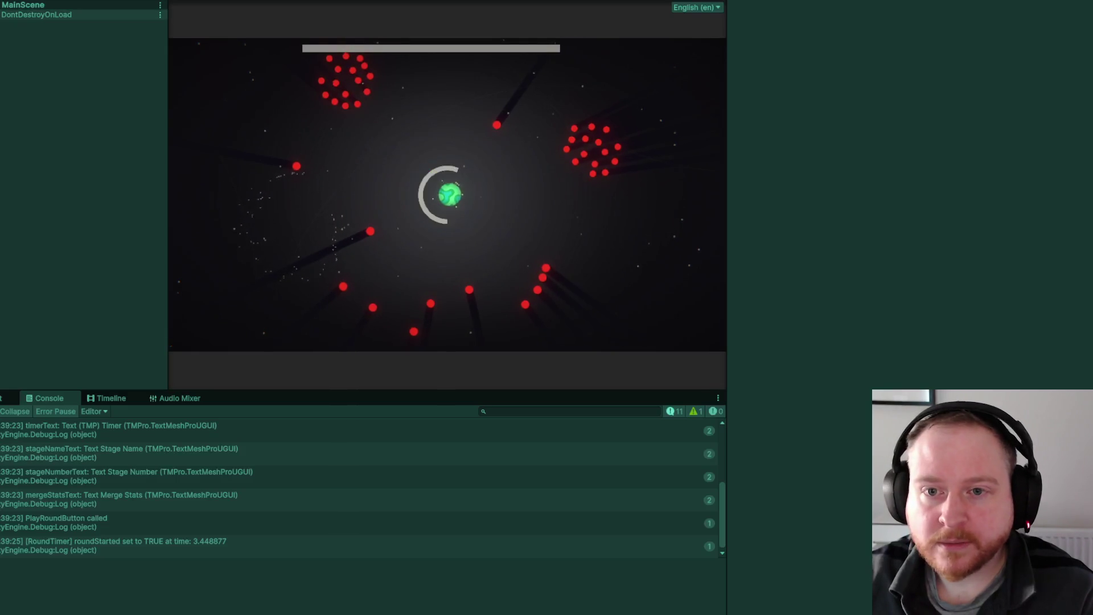
# Inspect Panel Pause's Button Main Menu On Click list, finding a missing object, then stop Play mode.
pyautogui.click(89, 36)
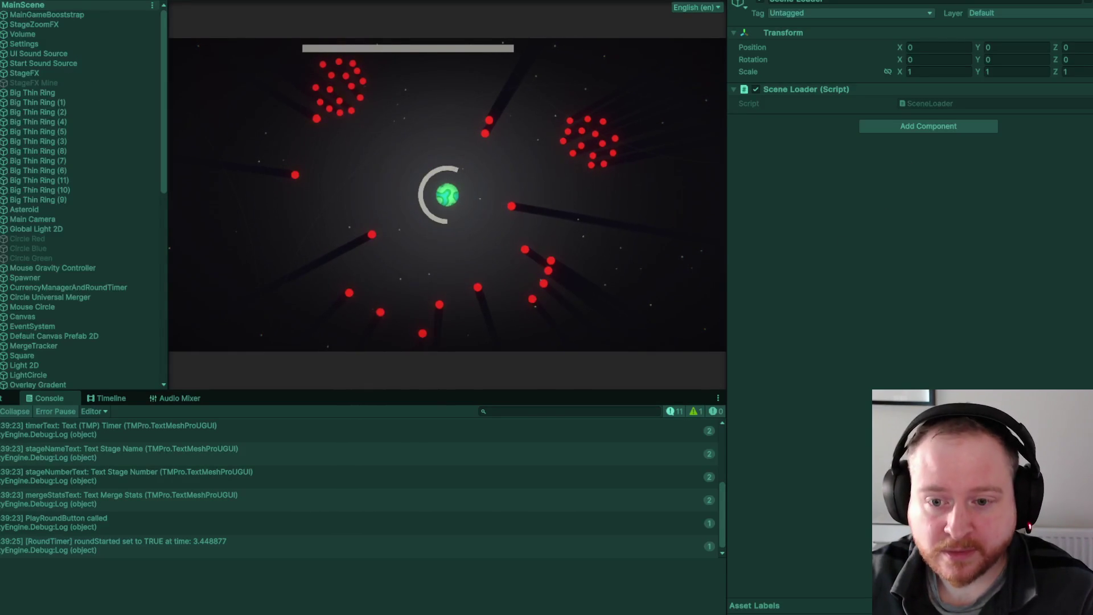
pyautogui.moveTo(165, 145); pyautogui.dragTo(169, 189)
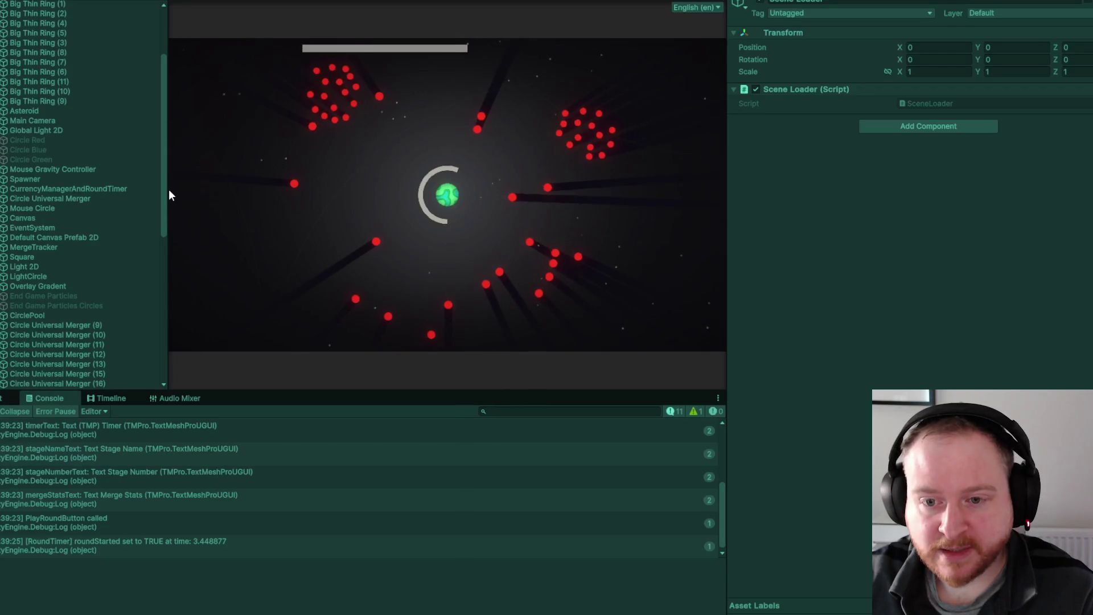
pyautogui.click(4, 218)
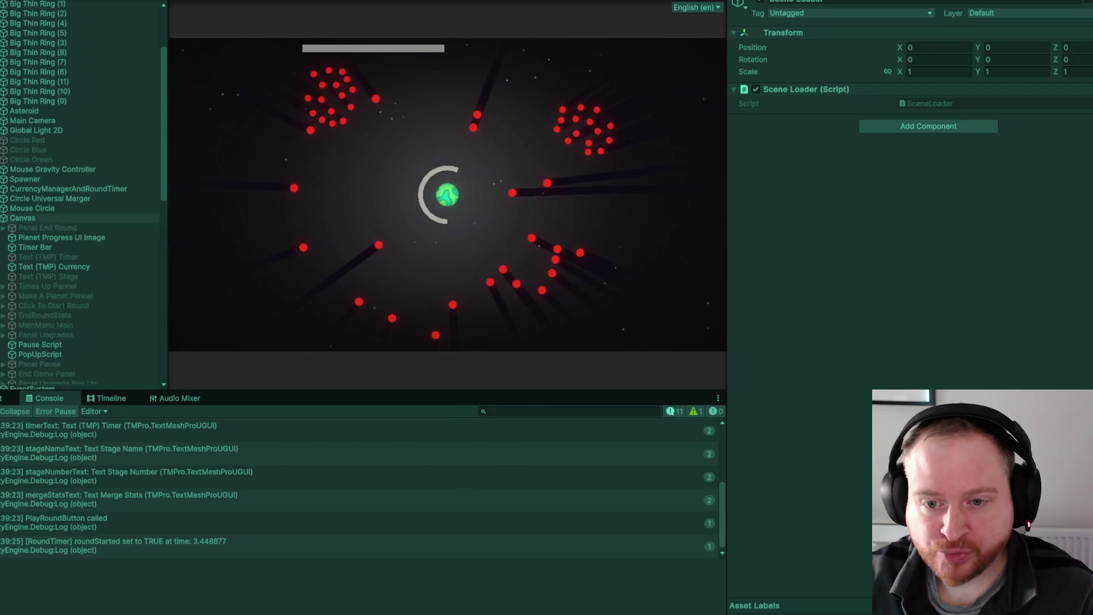
pyautogui.scroll(-4, 86, 228)
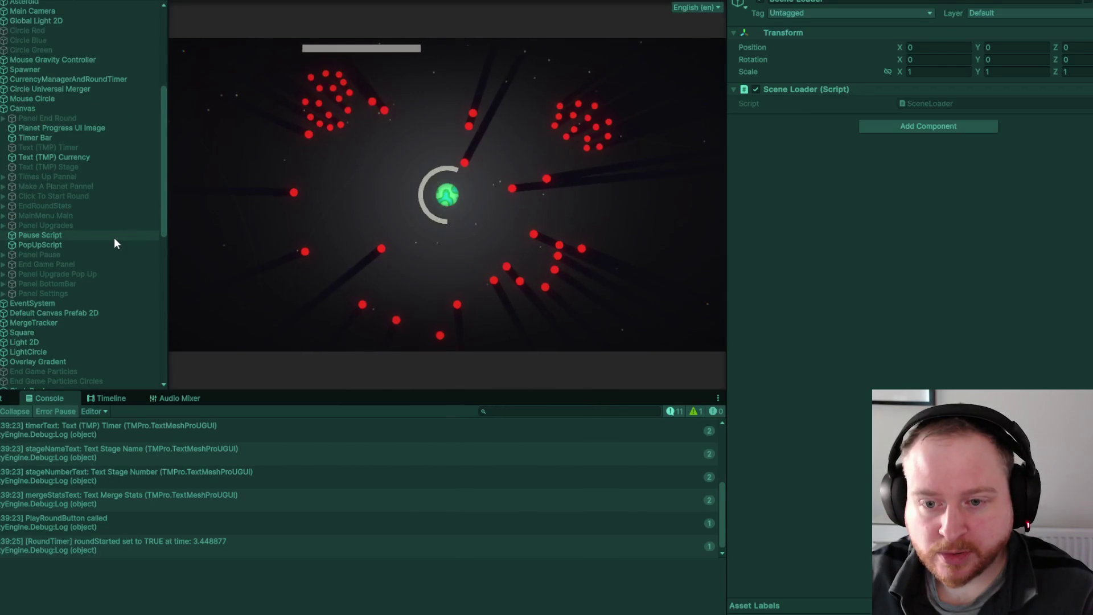
pyautogui.click(3, 255)
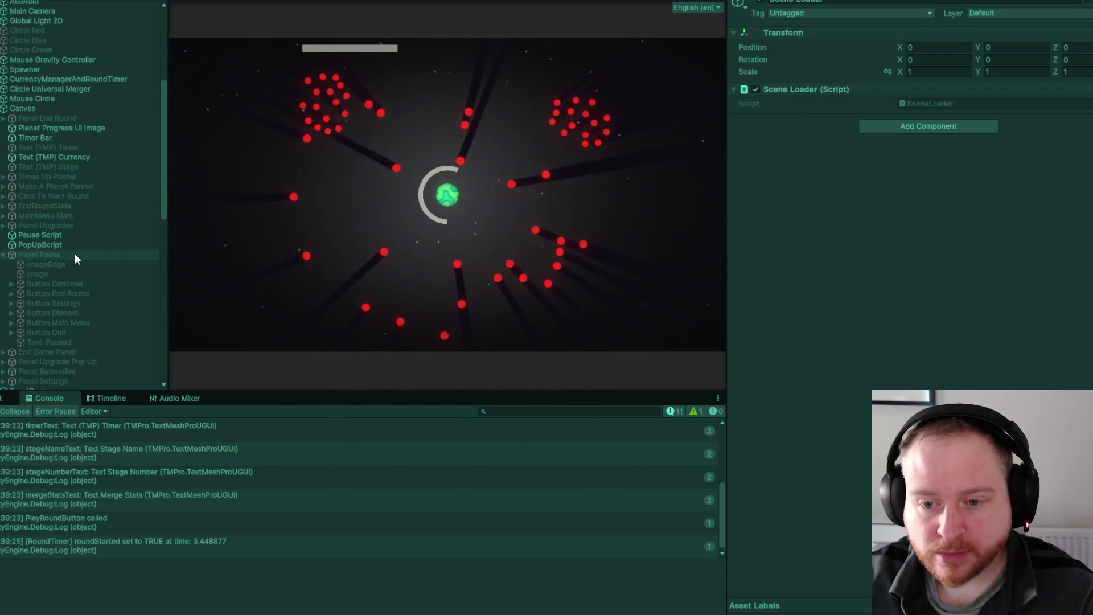
pyautogui.click(107, 322)
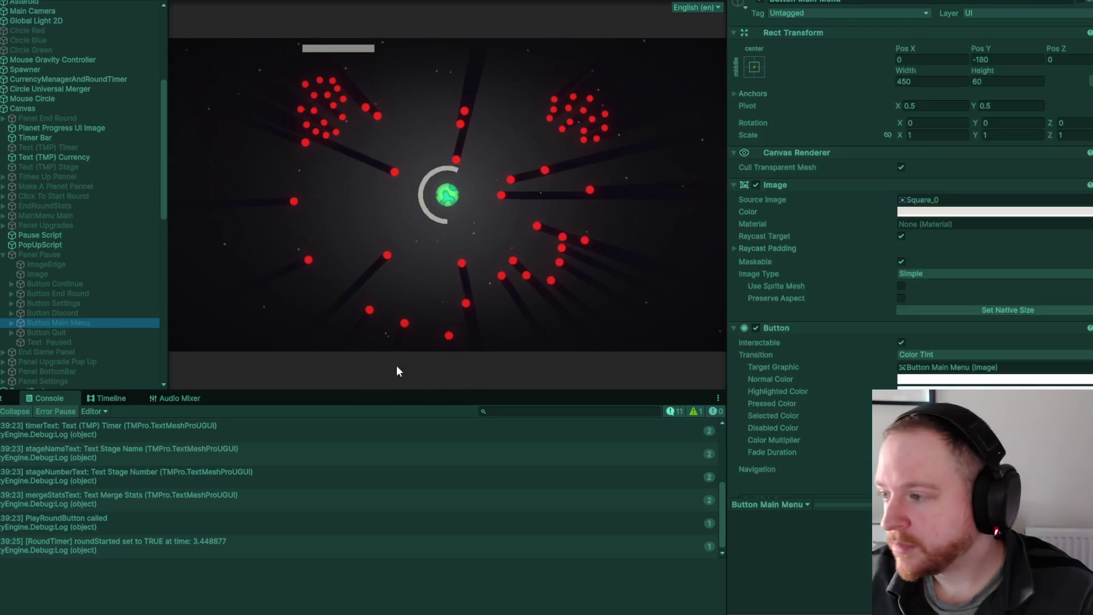
pyautogui.scroll(-5, 775, 307)
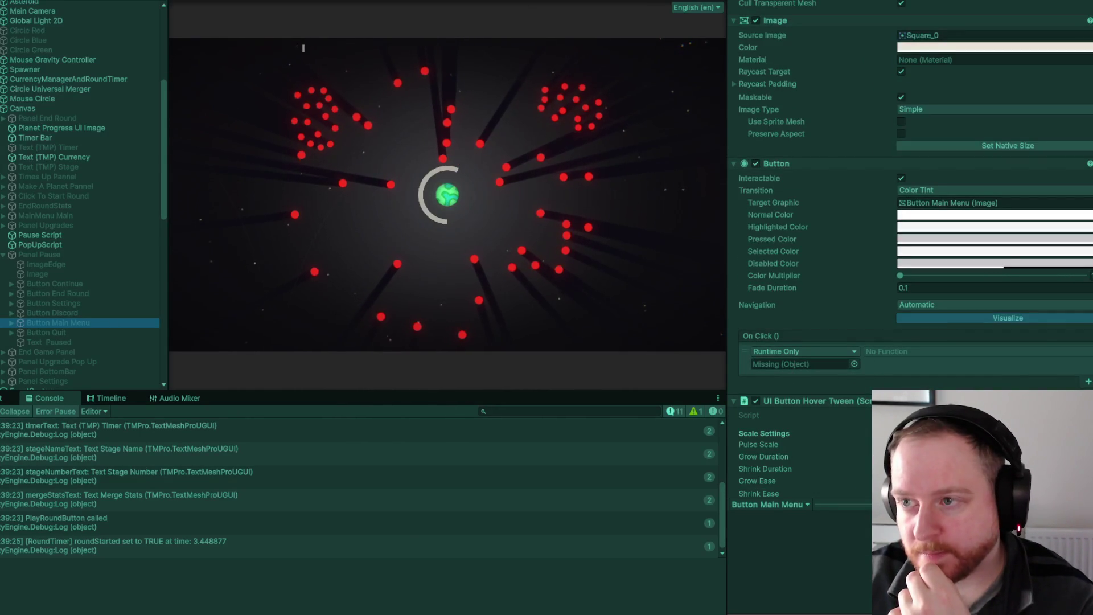
pyautogui.hotkey('ctrl', 'p')
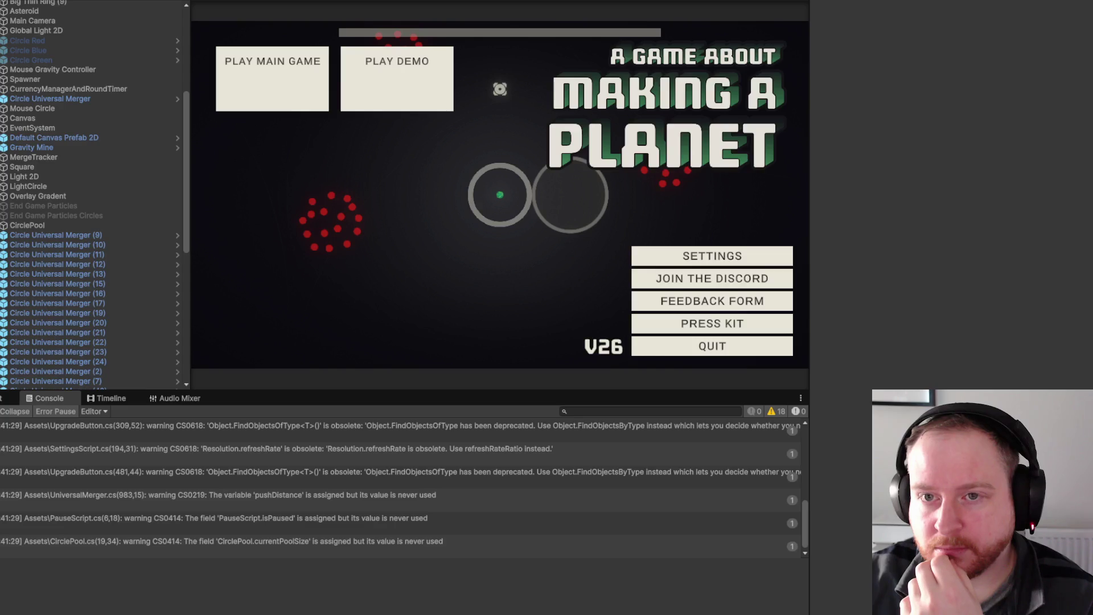
# Play-test the game: start a round, pause with Escape, and return to the main menu twice, then stop.
pyautogui.hotkey('ctrl', 'p')
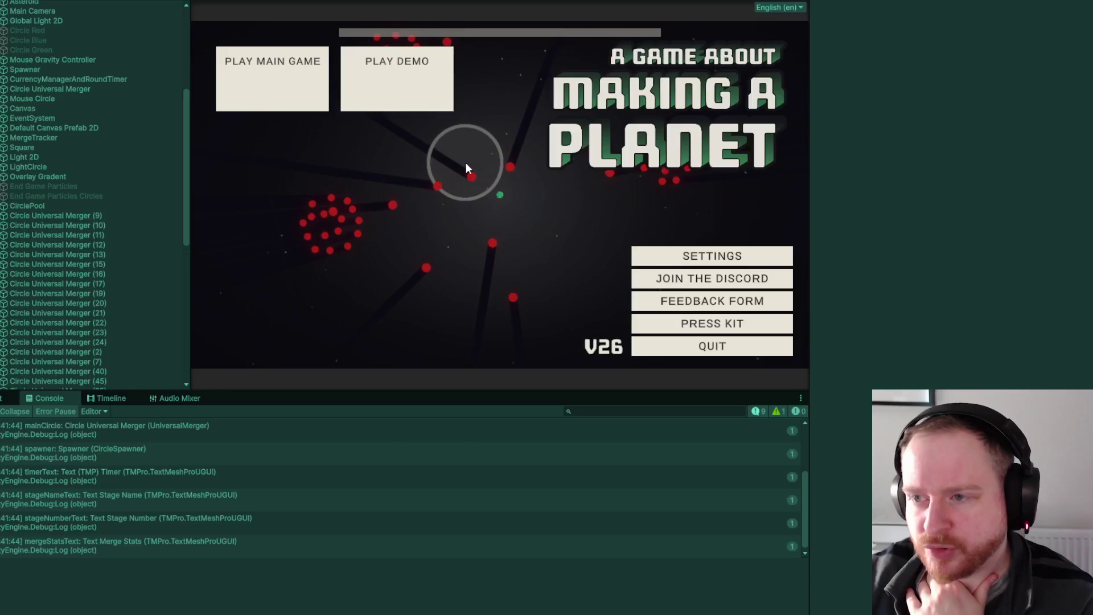
pyautogui.click(235, 92)
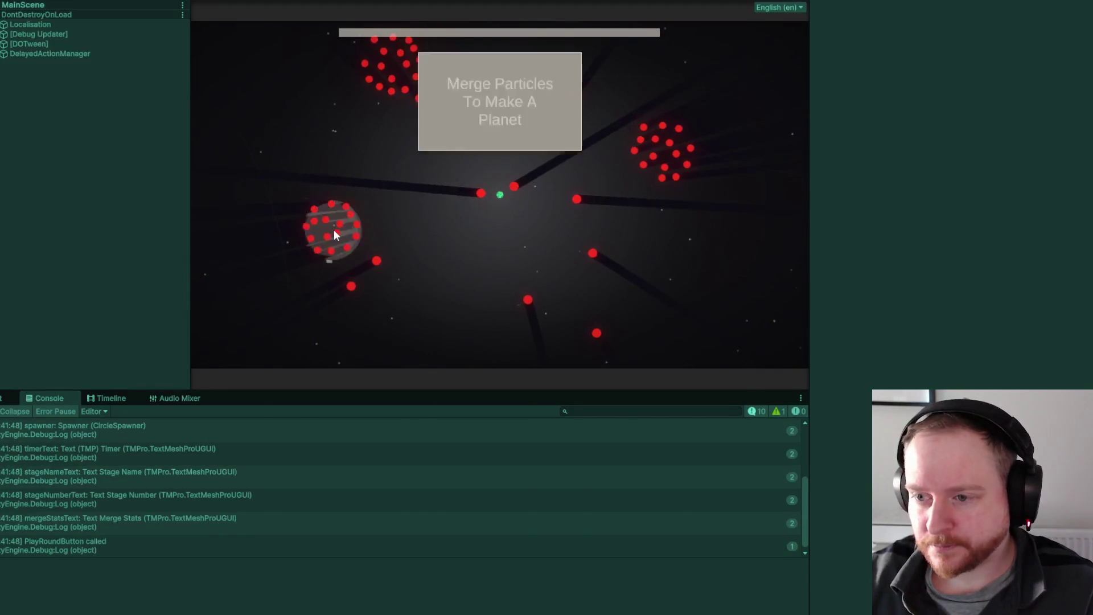
pyautogui.press('Escape')
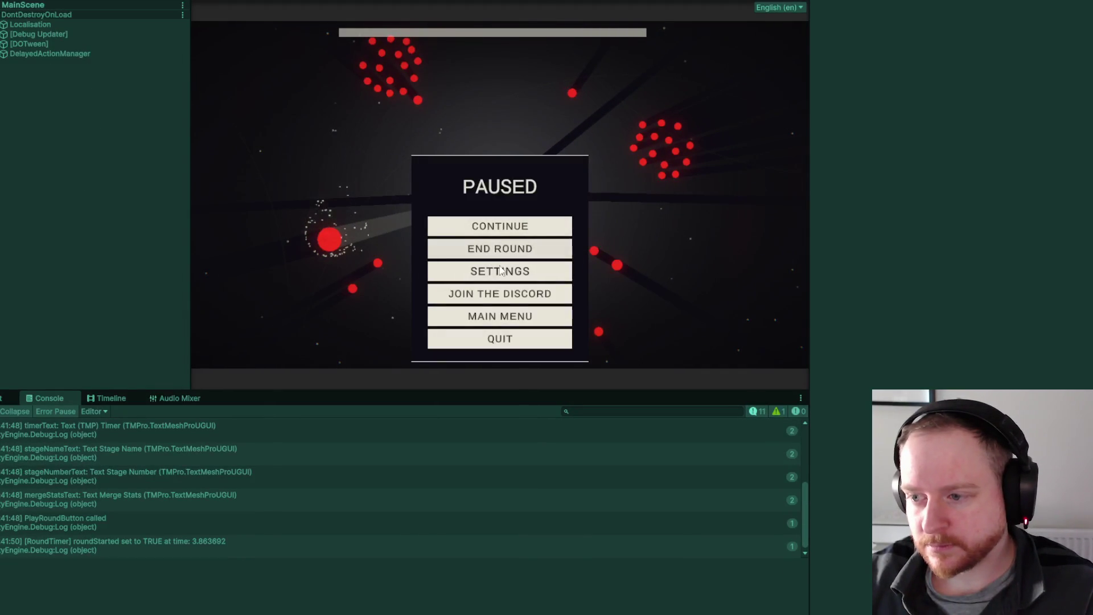
pyautogui.click(503, 323)
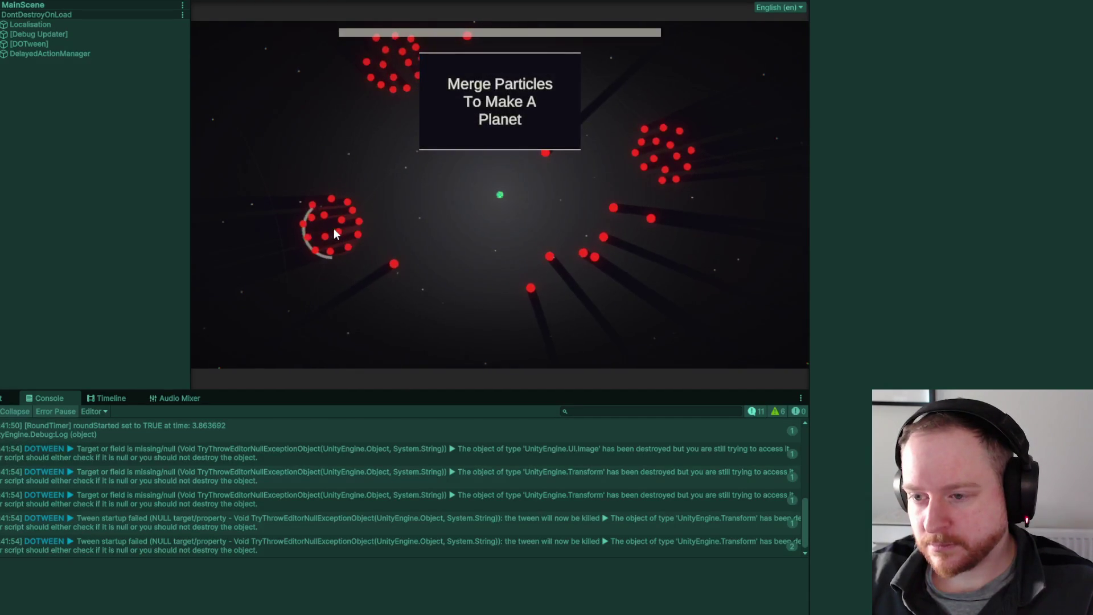
pyautogui.press('Escape')
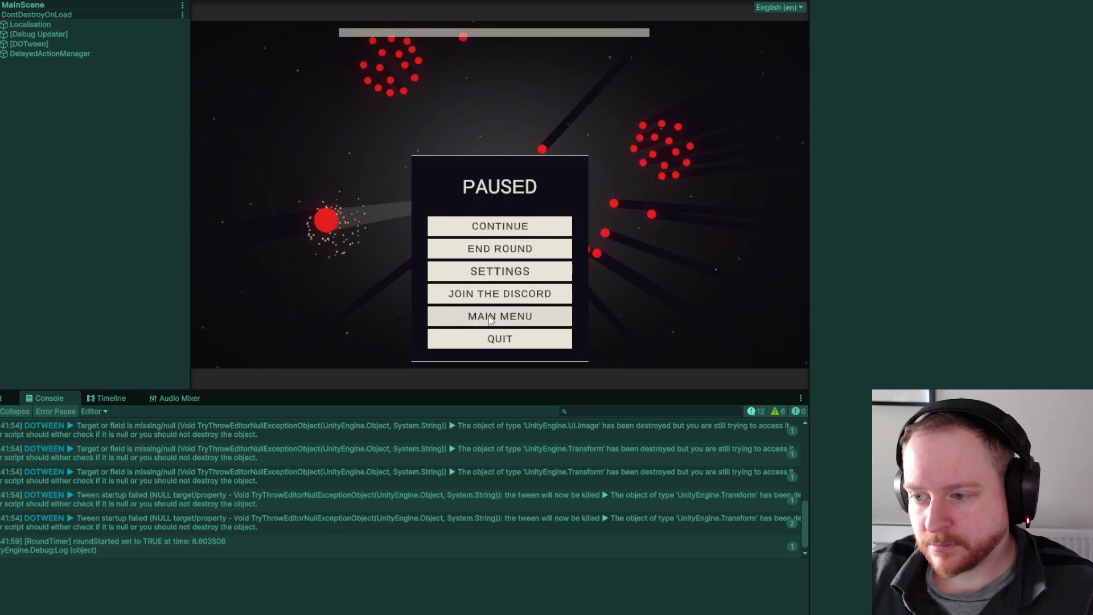
pyautogui.click(489, 319)
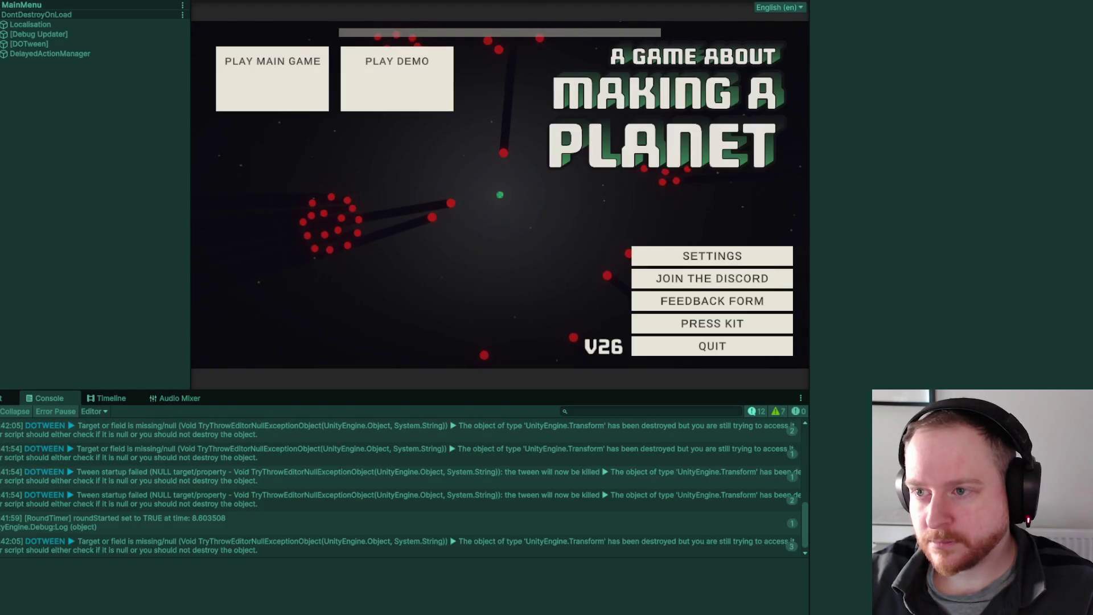
pyautogui.hotkey('ctrl', 'p')
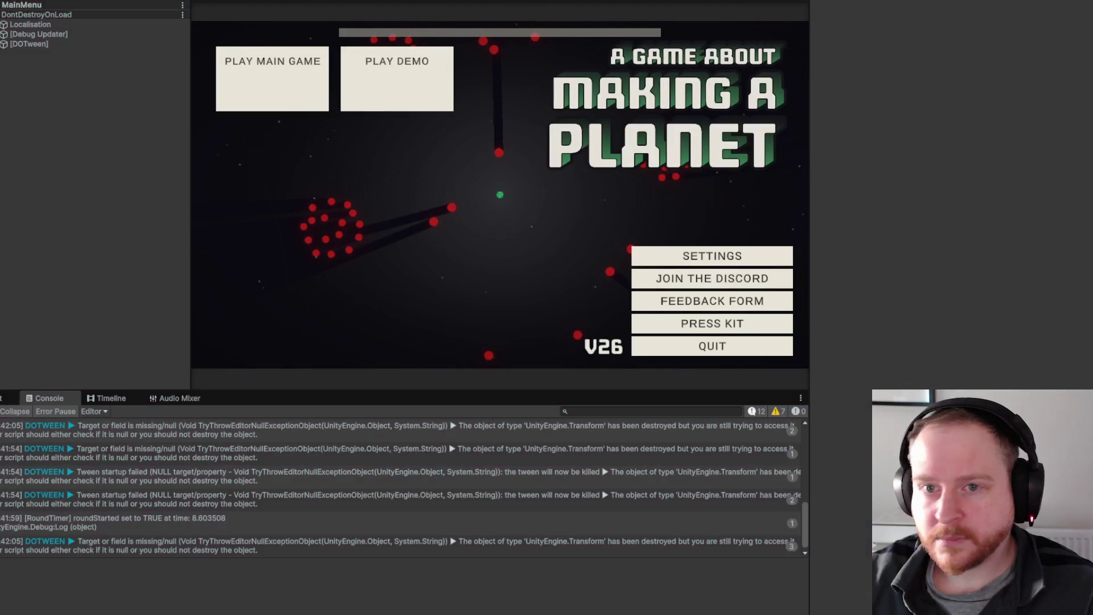
pyautogui.click(11, 0)
# Reopen SampleScene from recent scenes, expand Canvas > Panel Pause, and select Button Main Menu.
pyautogui.moveTo(114, 0)
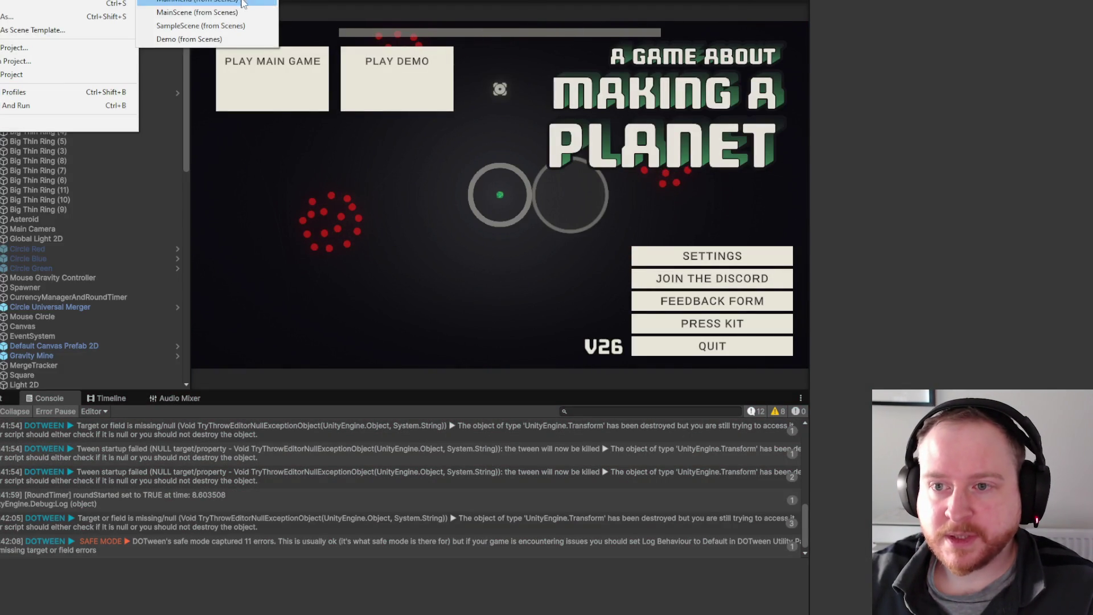
pyautogui.click(246, 30)
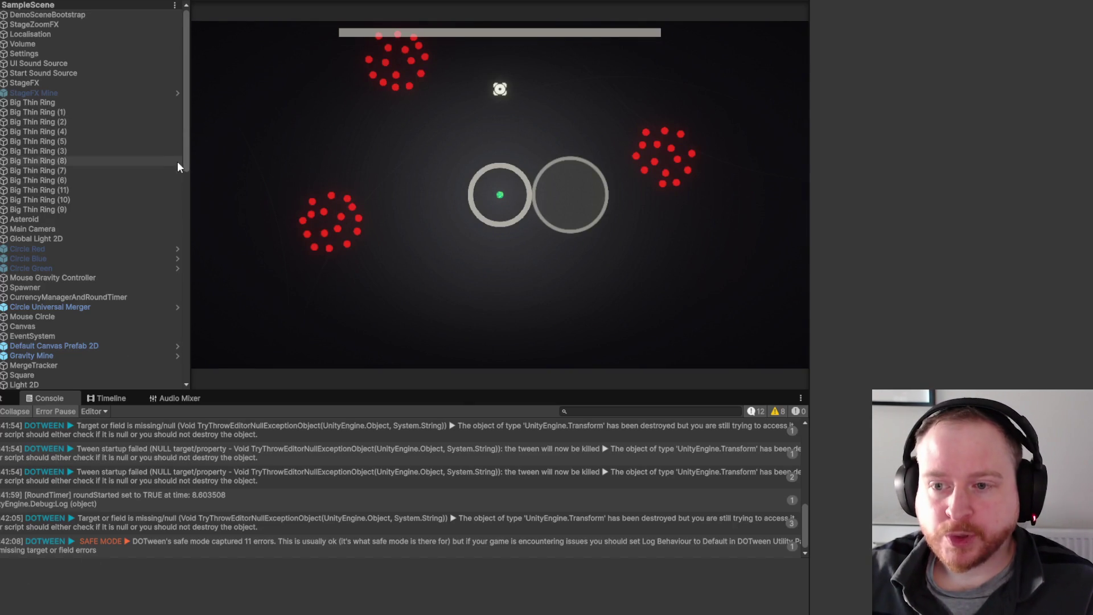
pyautogui.moveTo(186, 136)
pyautogui.mouseDown()
pyautogui.moveTo(203, 203)
pyautogui.moveTo(209, 364)
pyautogui.moveTo(216, 126)
pyautogui.moveTo(210, 190)
pyautogui.mouseUp()
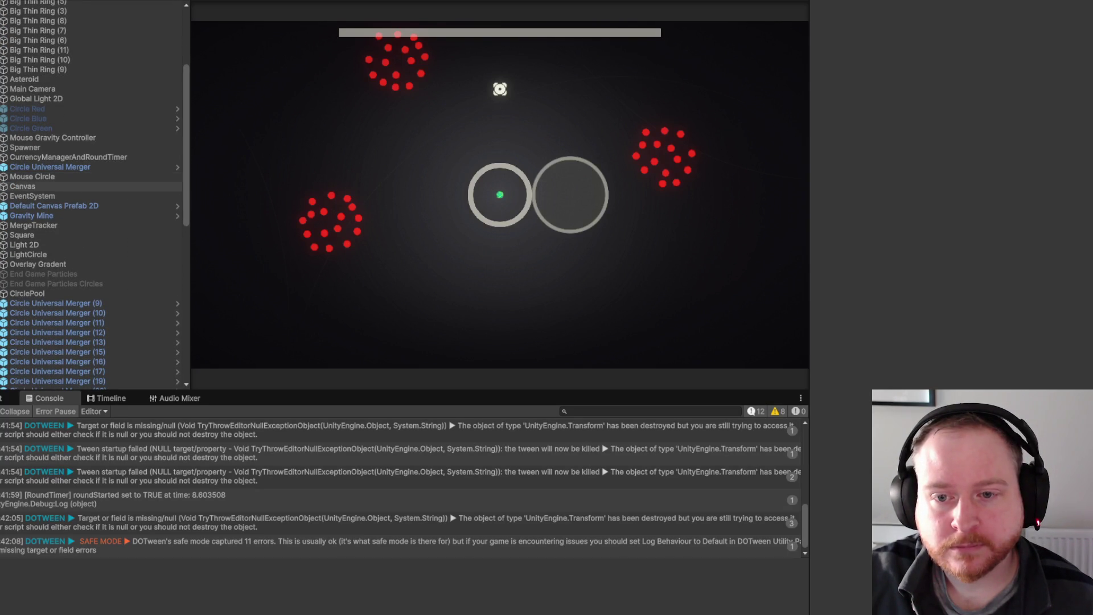
pyautogui.click(2, 187)
pyautogui.moveTo(184, 152); pyautogui.dragTo(184, 200)
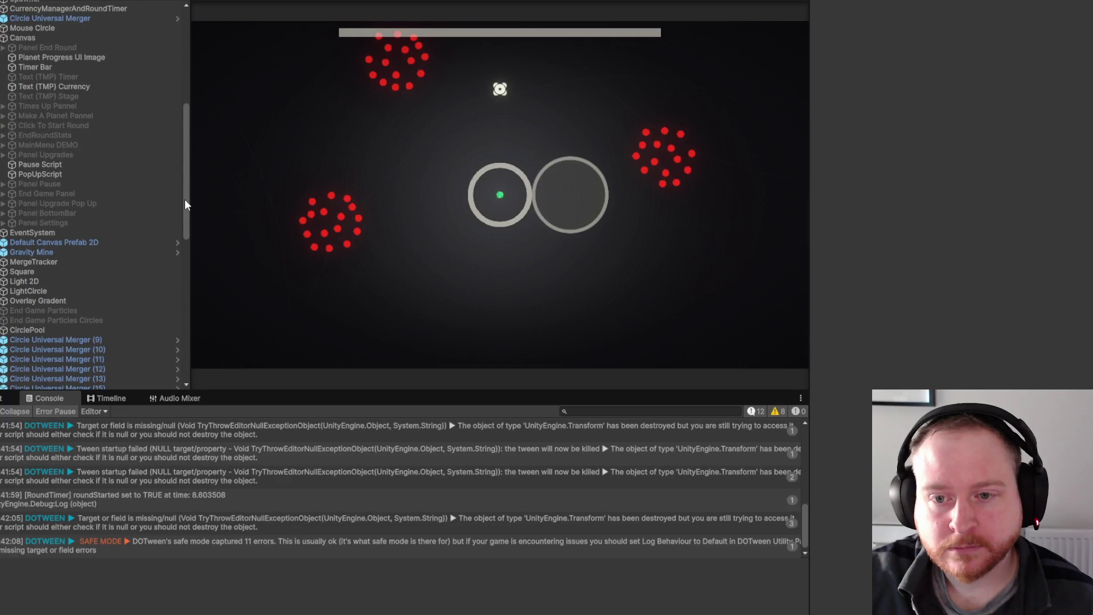
pyautogui.click(2, 185)
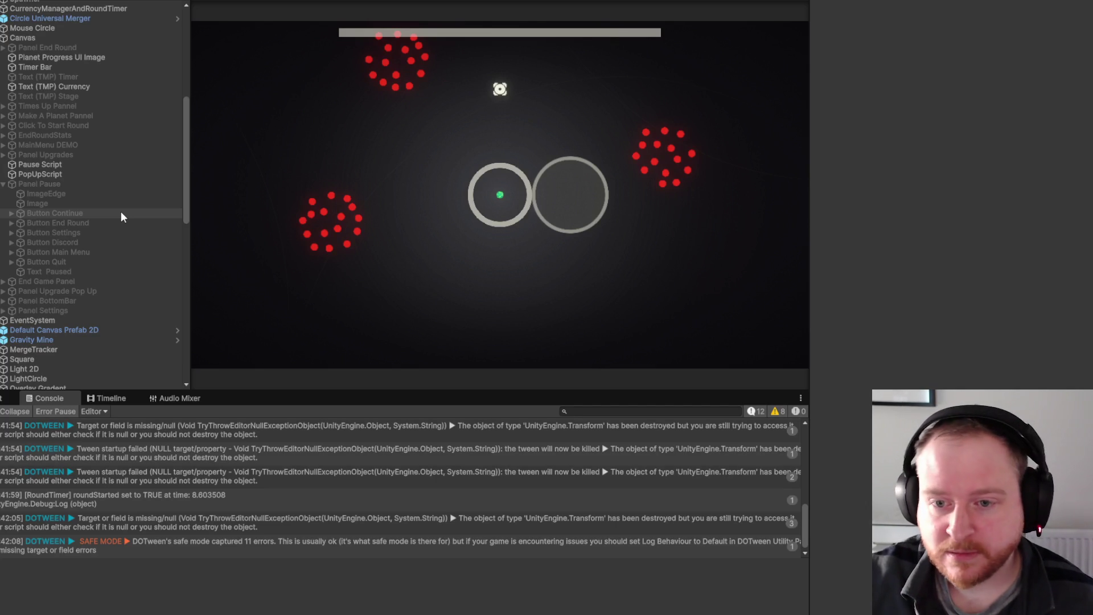
pyautogui.click(132, 252)
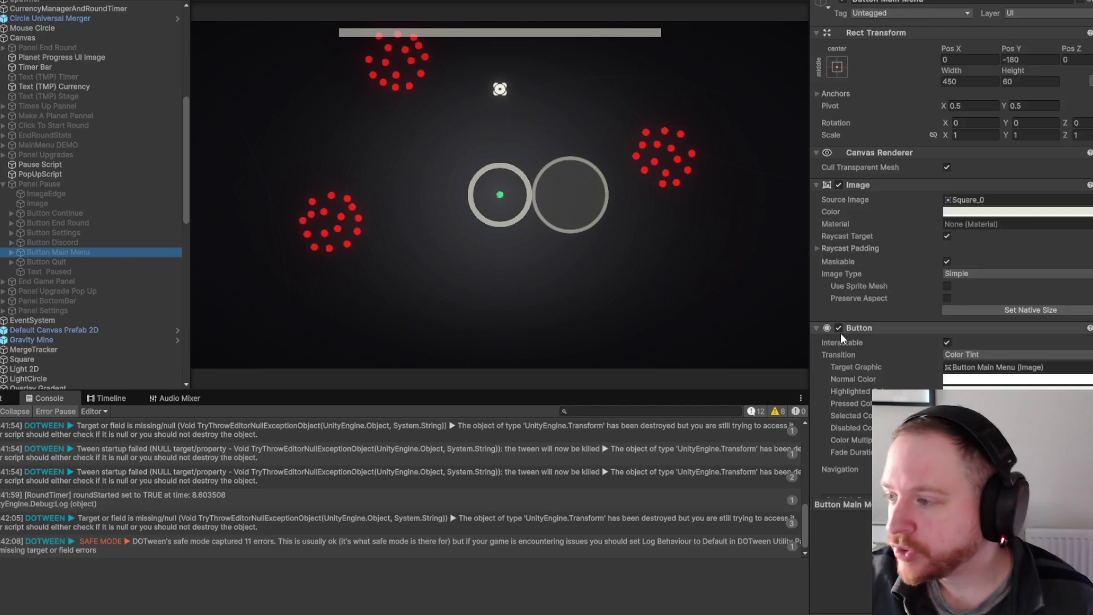
# Delete the ResumeGame, SpawnMainMenuCircles and EnterMainMenu events, leaving only SetActive on MainMenu DEMO.
pyautogui.scroll(-5, 927, 275)
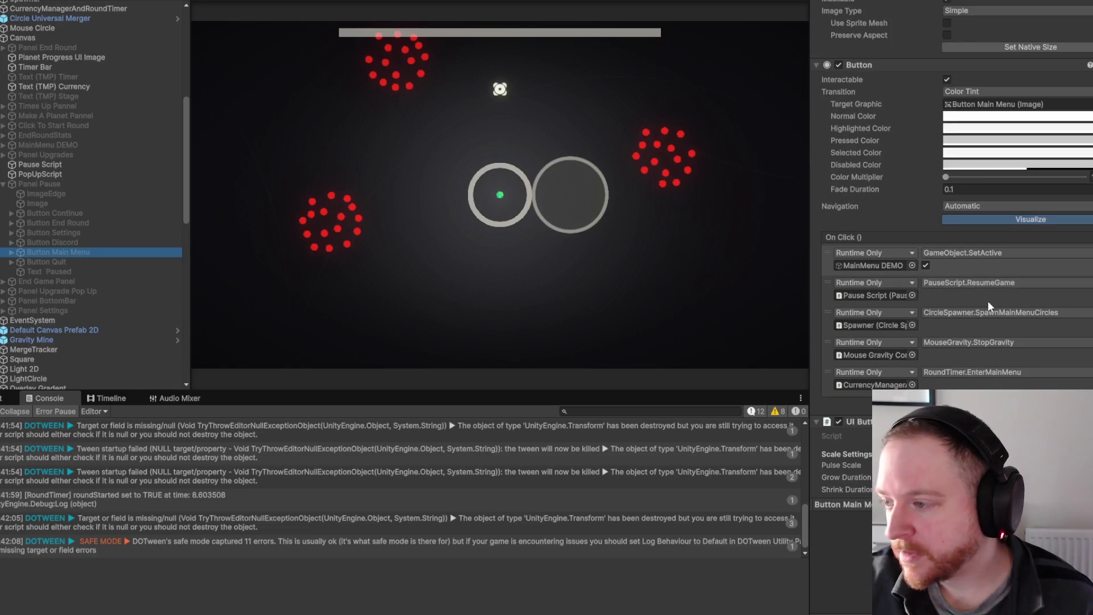
pyautogui.moveTo(806, 262); pyautogui.dragTo(741, 264)
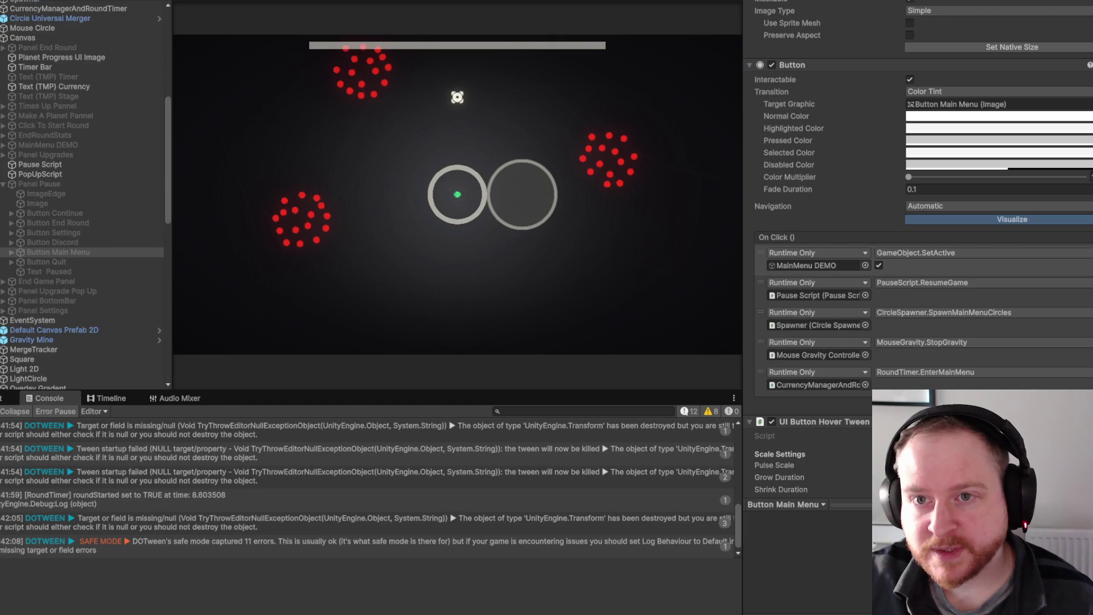
pyautogui.click(939, 269)
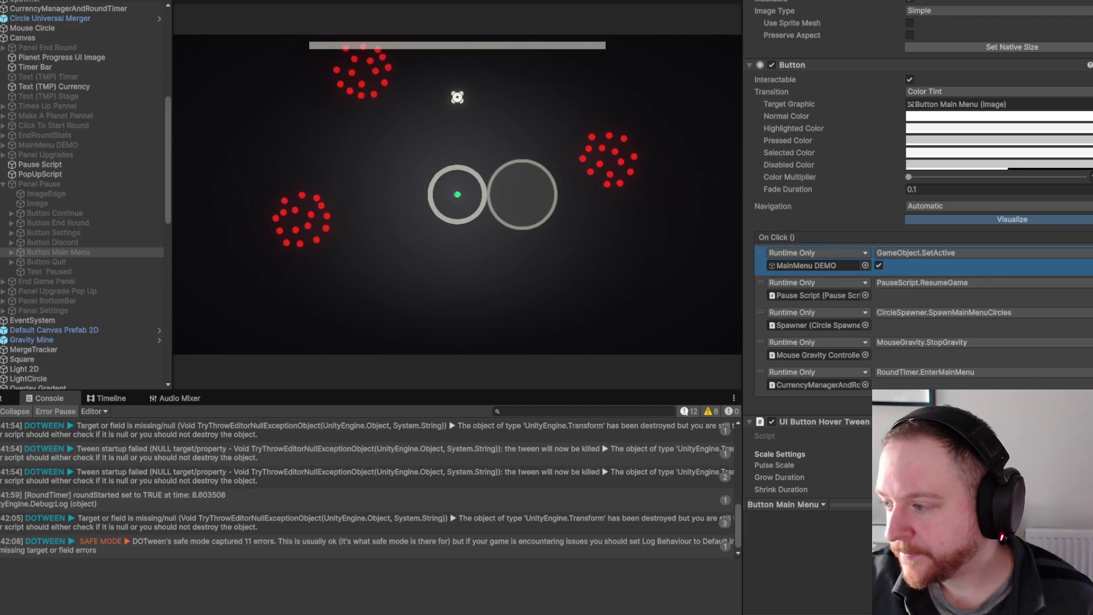
pyautogui.click(996, 292)
pyautogui.press('Delete')
pyautogui.click(998, 295)
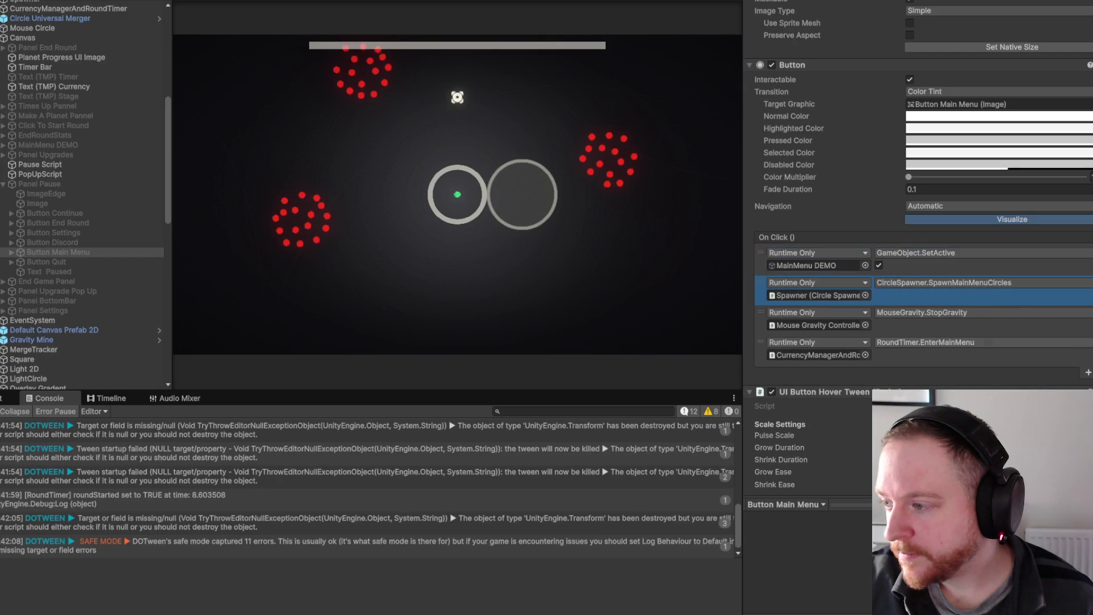
pyautogui.press('Delete')
pyautogui.click(1006, 307)
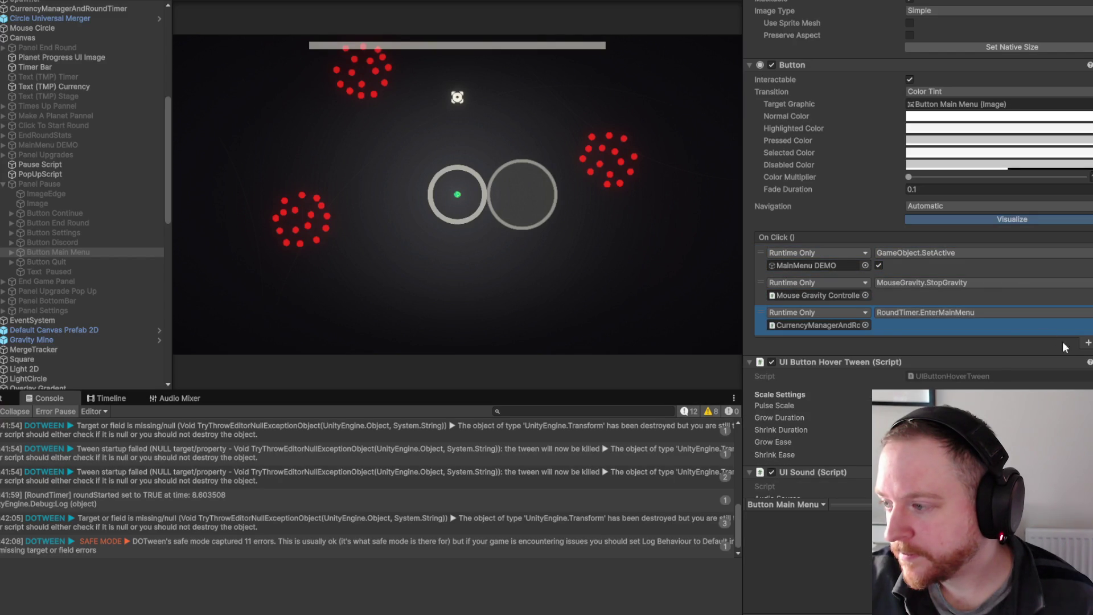
pyautogui.press('Delete')
pyautogui.press('Delete')
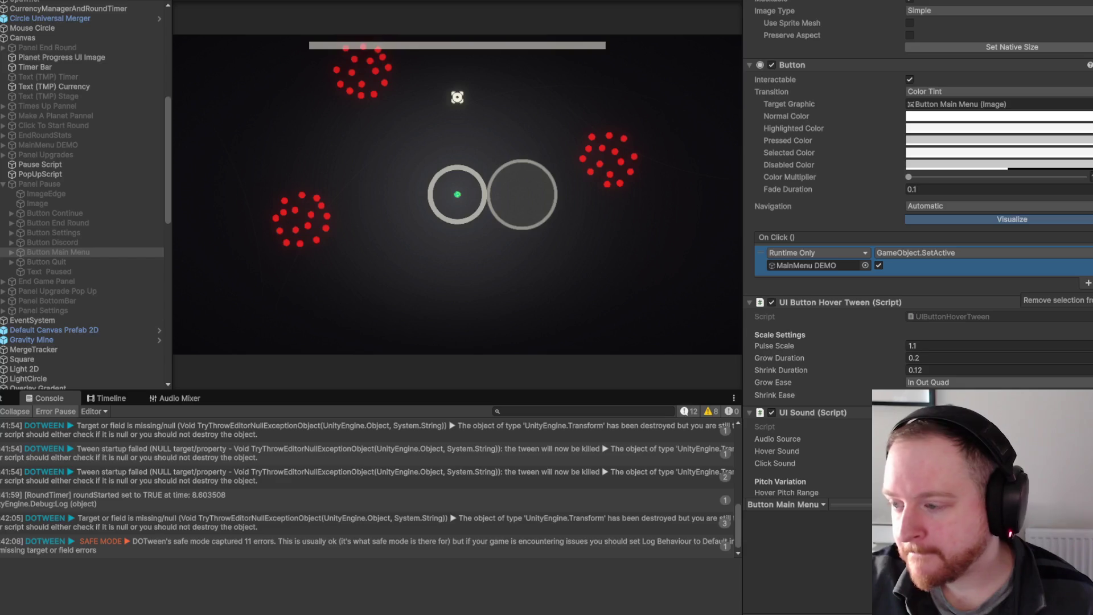
pyautogui.scroll(10, 76, 115)
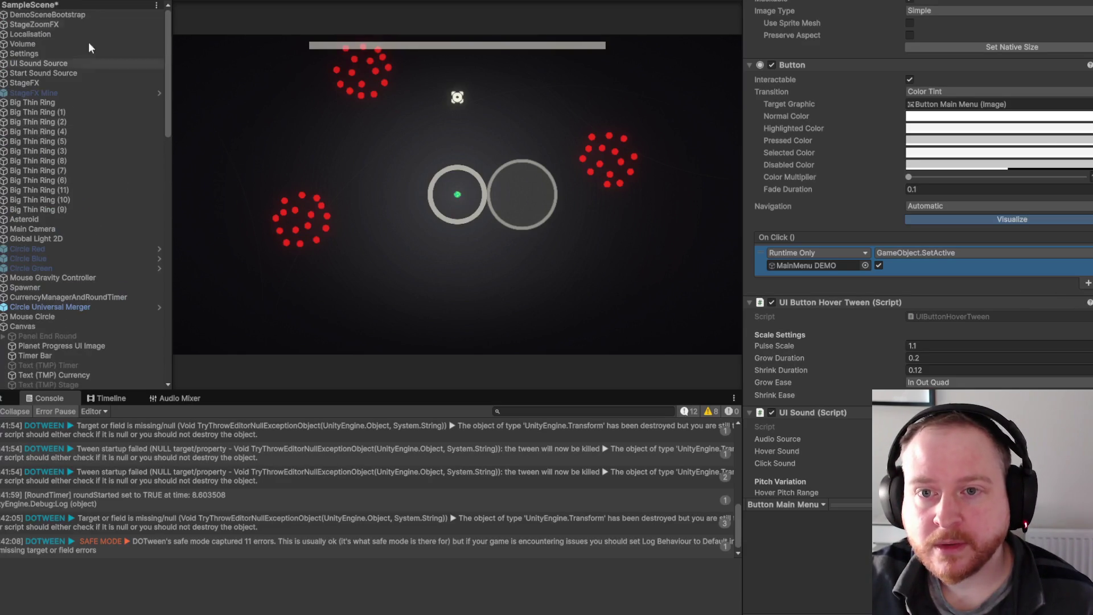
# Create an empty SceneLoader object and move it to the top level of the hierarchy.
pyautogui.rightClick(98, 13)
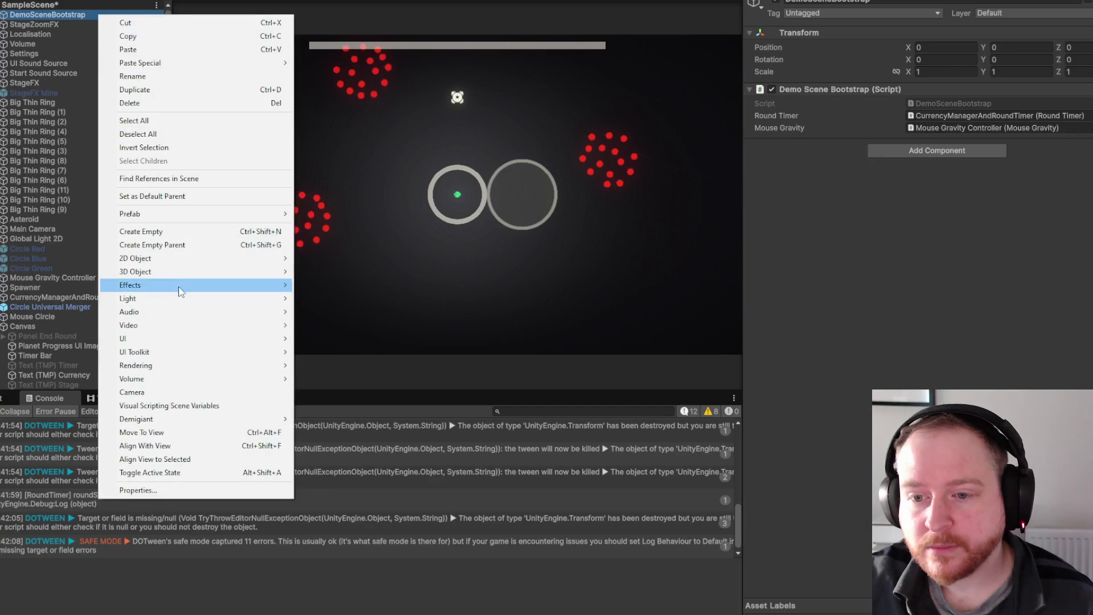
pyautogui.click(181, 231)
pyautogui.write('SceneLoader')
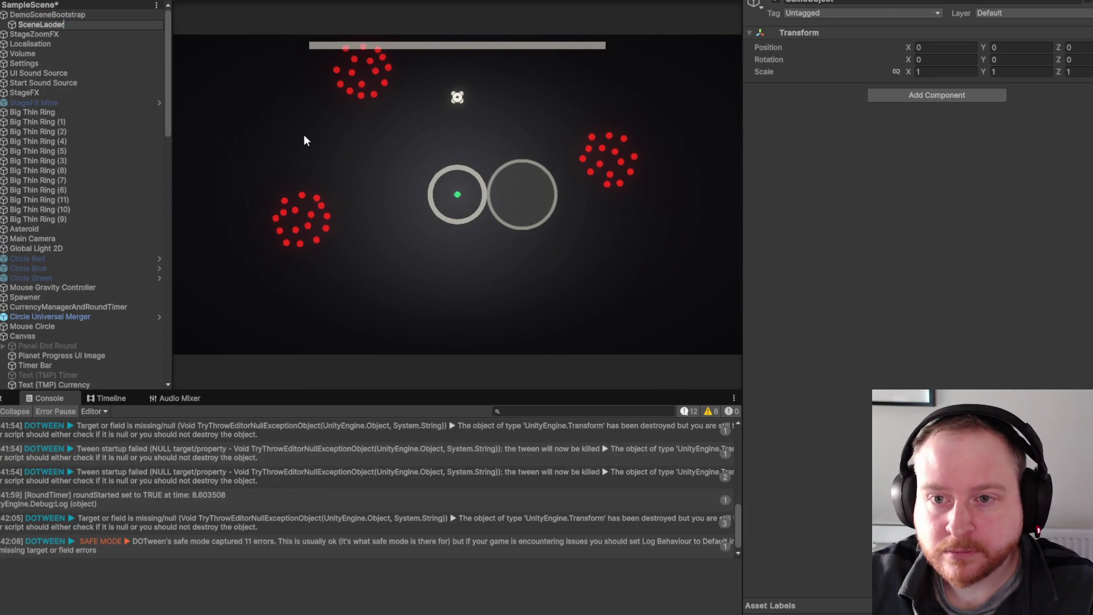
pyautogui.press('Return')
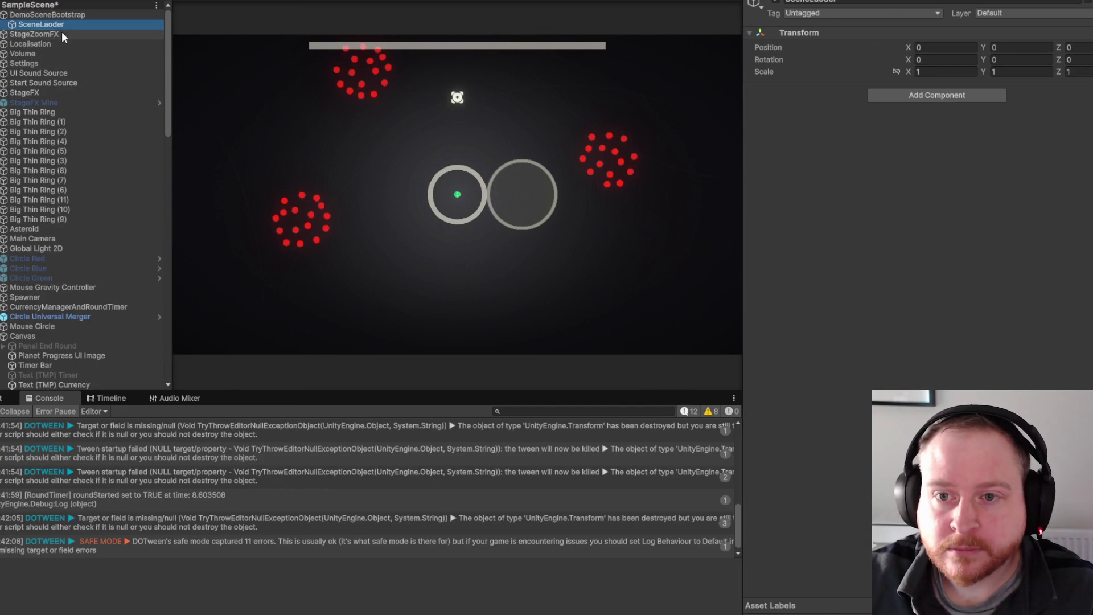
pyautogui.press('Return')
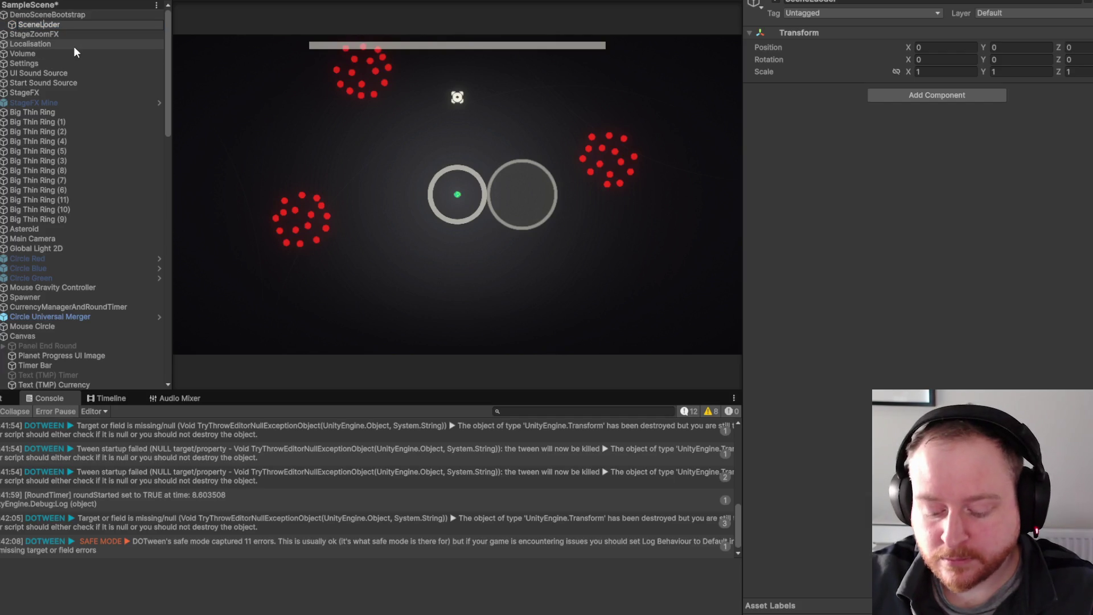
pyautogui.write('a')
pyautogui.press('Return')
pyautogui.moveTo(69, 24); pyautogui.dragTo(71, 11)
# Add the Scene Loader script component and rename the object 'Scene Loader'.
pyautogui.click(923, 99)
pyautogui.write('sce')
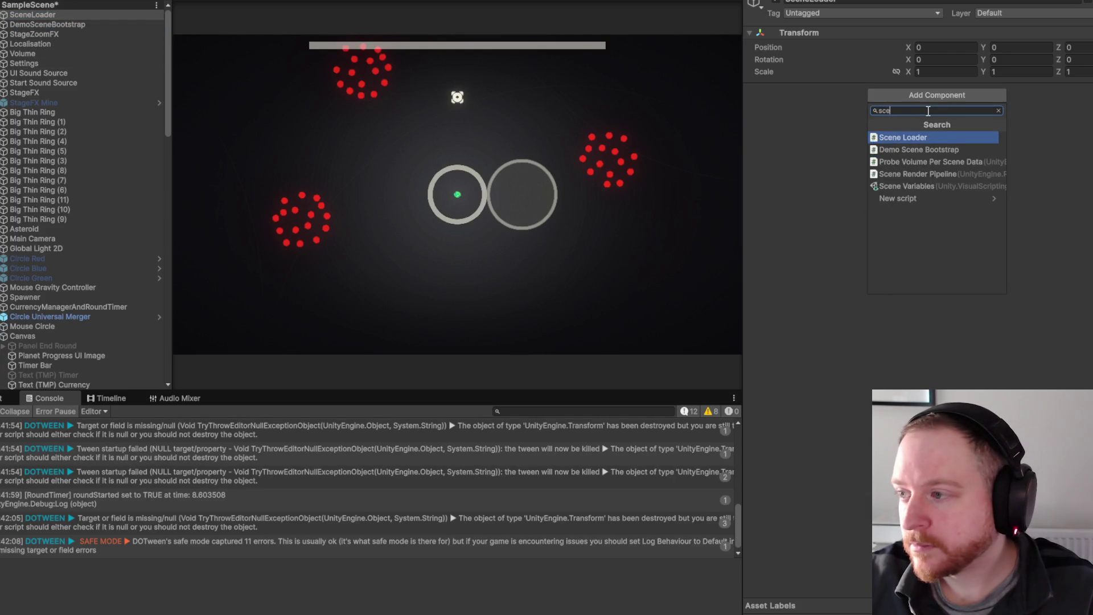
pyautogui.click(922, 136)
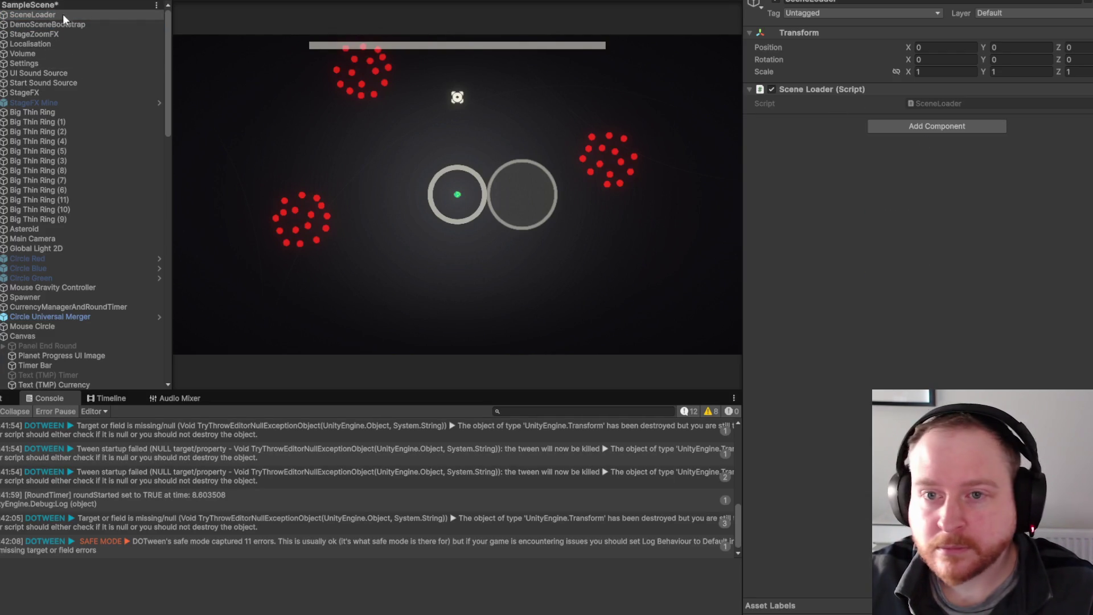
pyautogui.click(30, 15)
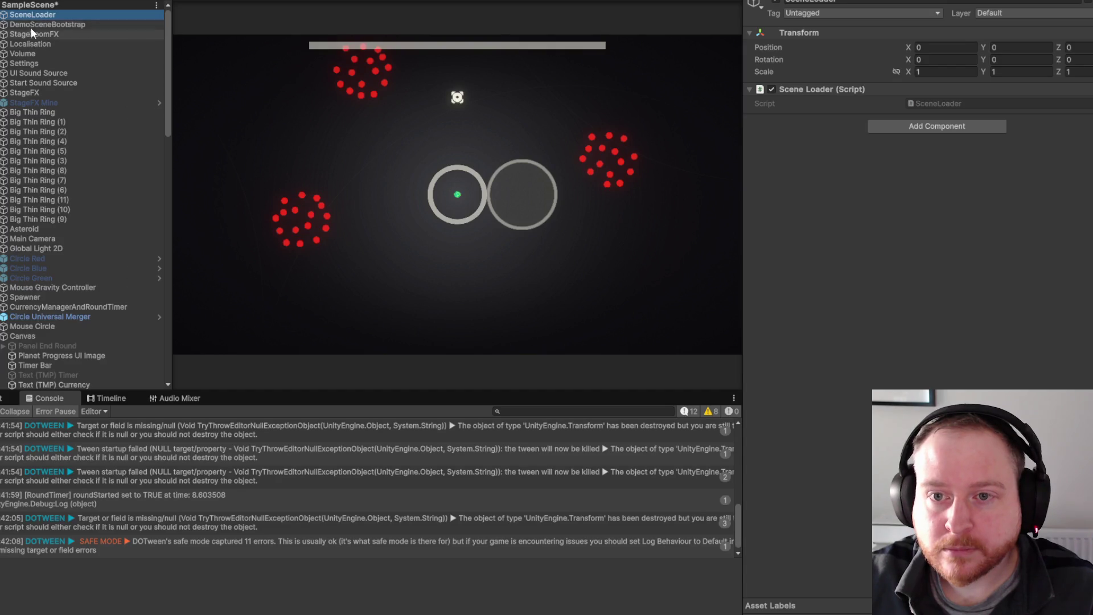
pyautogui.click(31, 15)
pyautogui.press('Return')
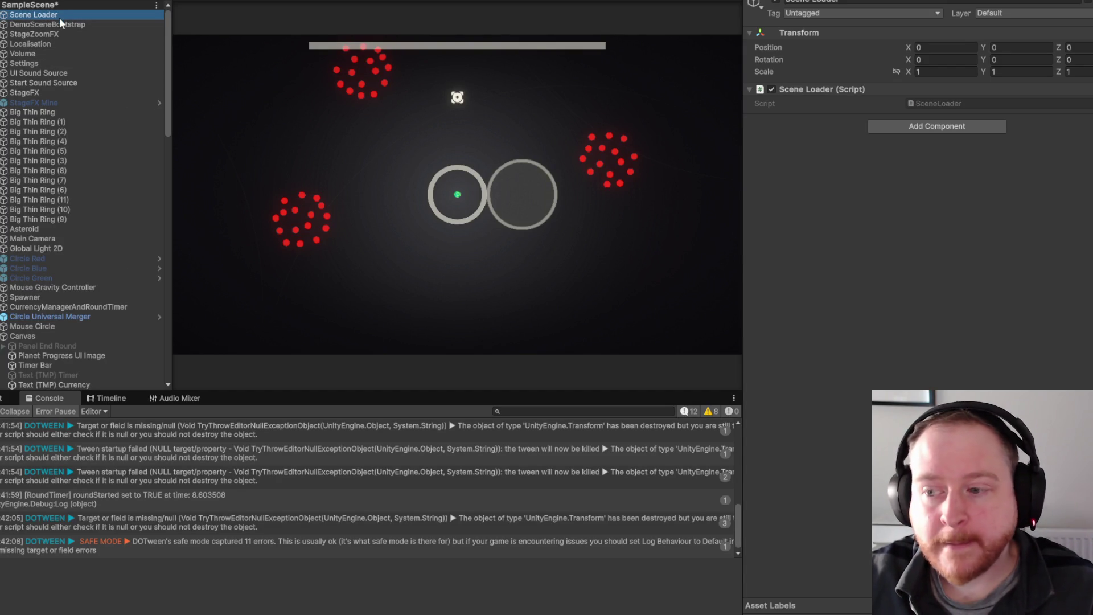
pyautogui.scroll(-5, 113, 228)
pyautogui.scroll(-5, 117, 227)
pyautogui.click(118, 257)
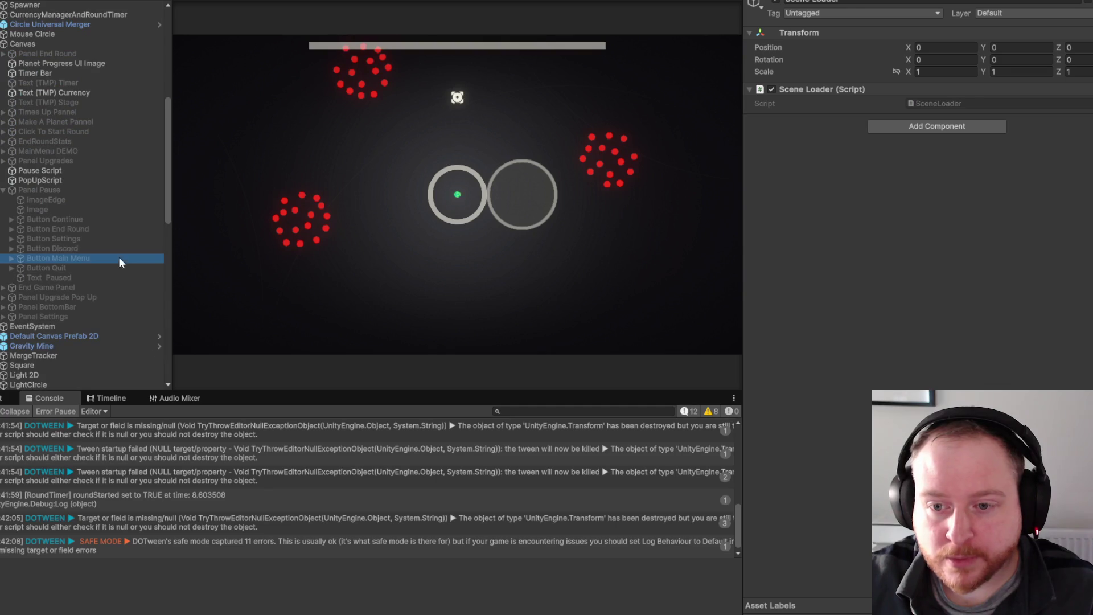
# Drag Scene Loader into the On Click slot, choose SceneLoader.LoadMainMenu, and enter Play mode.
pyautogui.scroll(-10, 911, 325)
pyautogui.scroll(4, 132, 67)
pyautogui.scroll(6, 132, 67)
pyautogui.moveTo(86, 15); pyautogui.dragTo(804, 230)
pyautogui.click(934, 220)
pyautogui.moveTo(927, 279)
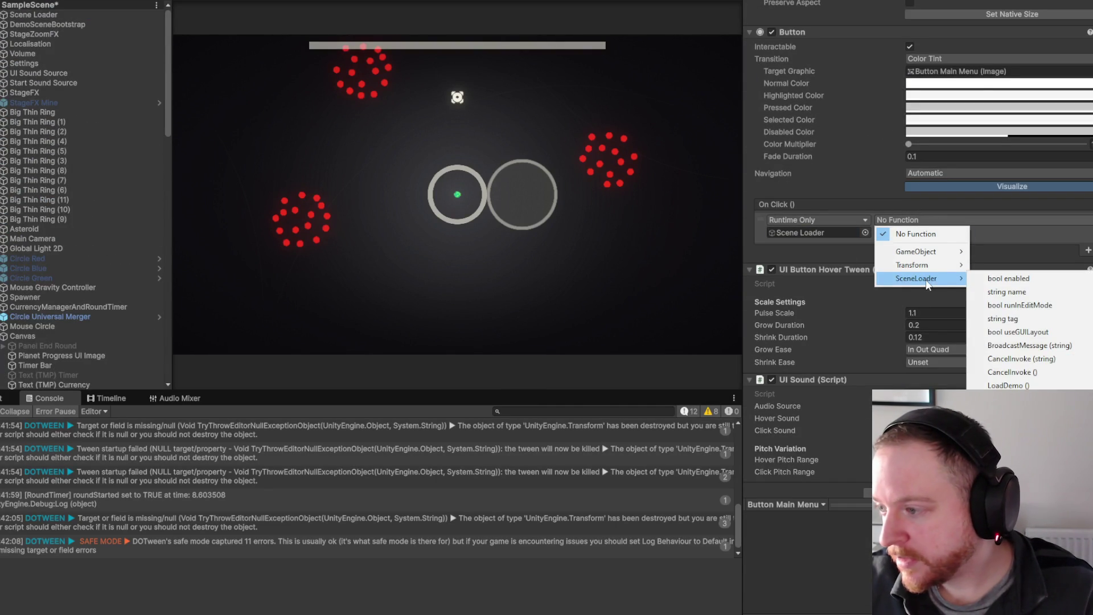
pyautogui.click(1007, 398)
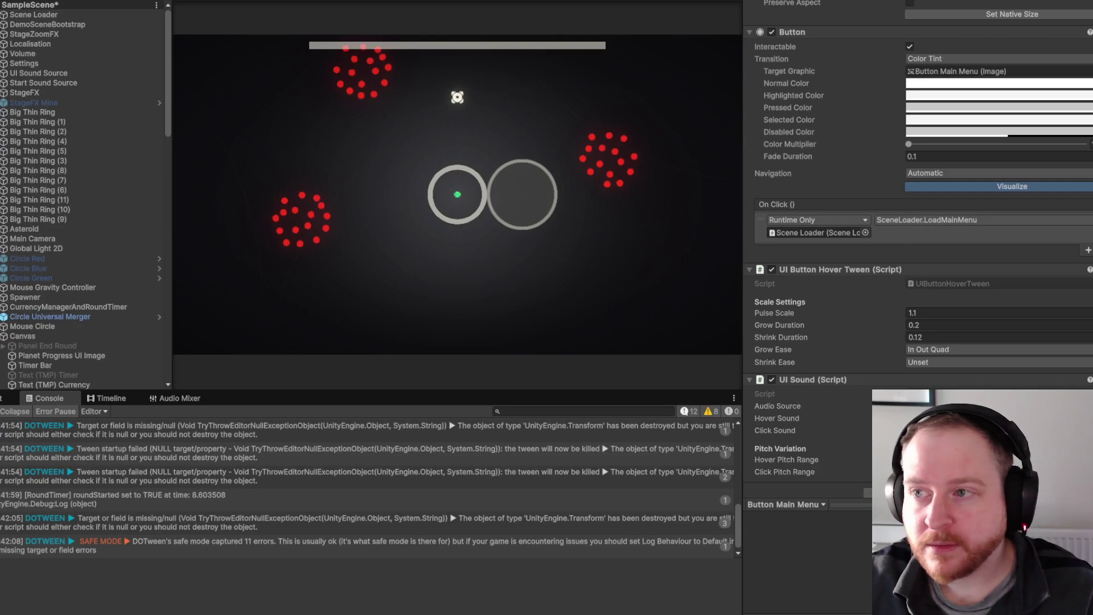
pyautogui.hotkey('ctrl', 'p')
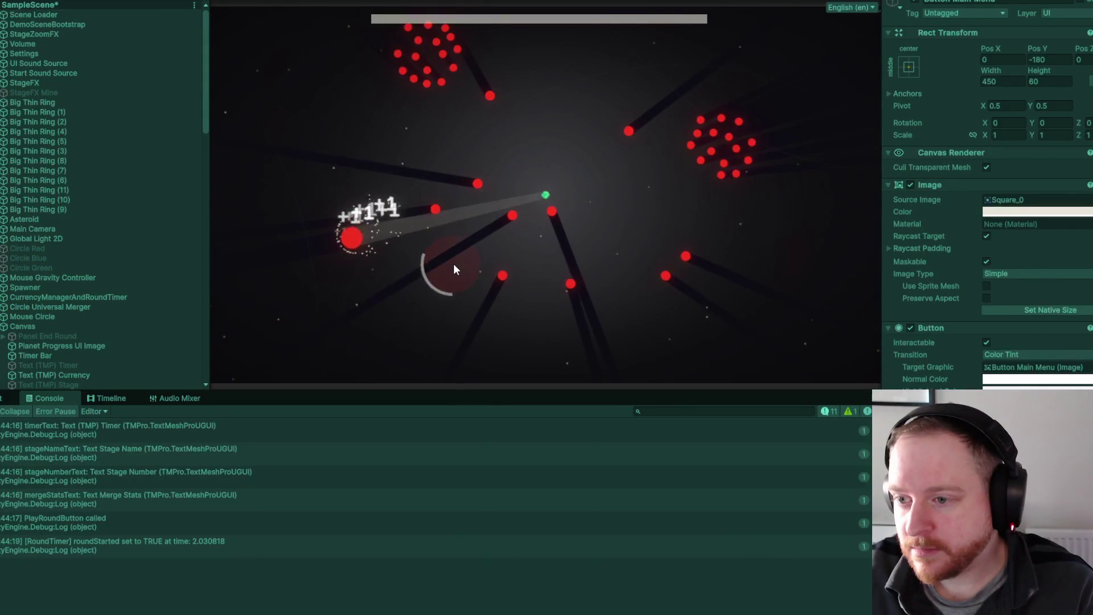
# Pause the game, press MAIN MENU to load the MainMenu scene, and enlarge the Game view.
pyautogui.press('Escape')
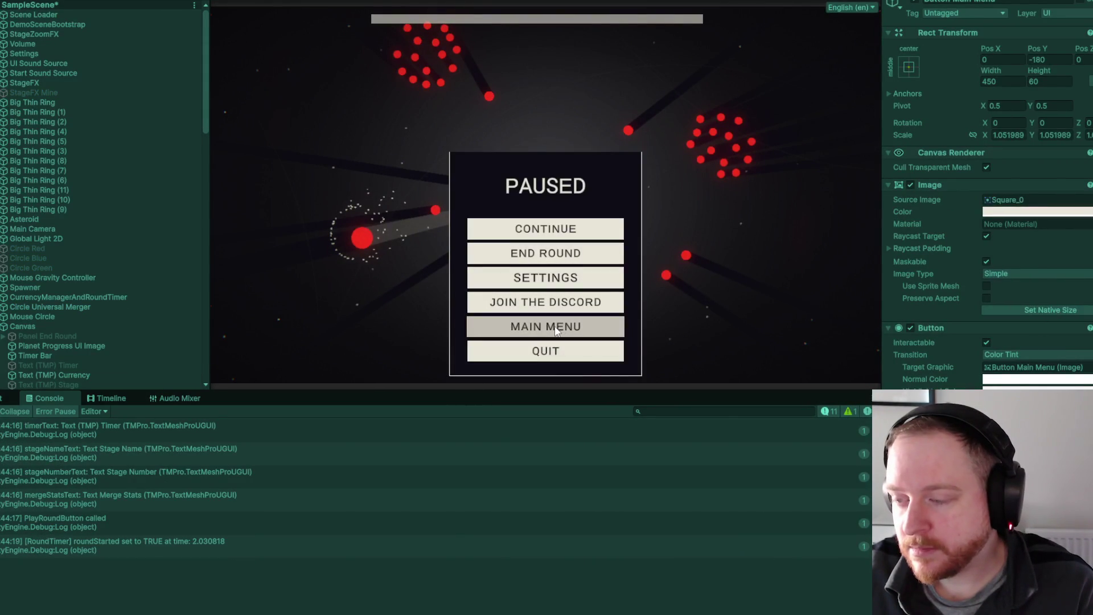
pyautogui.click(556, 329)
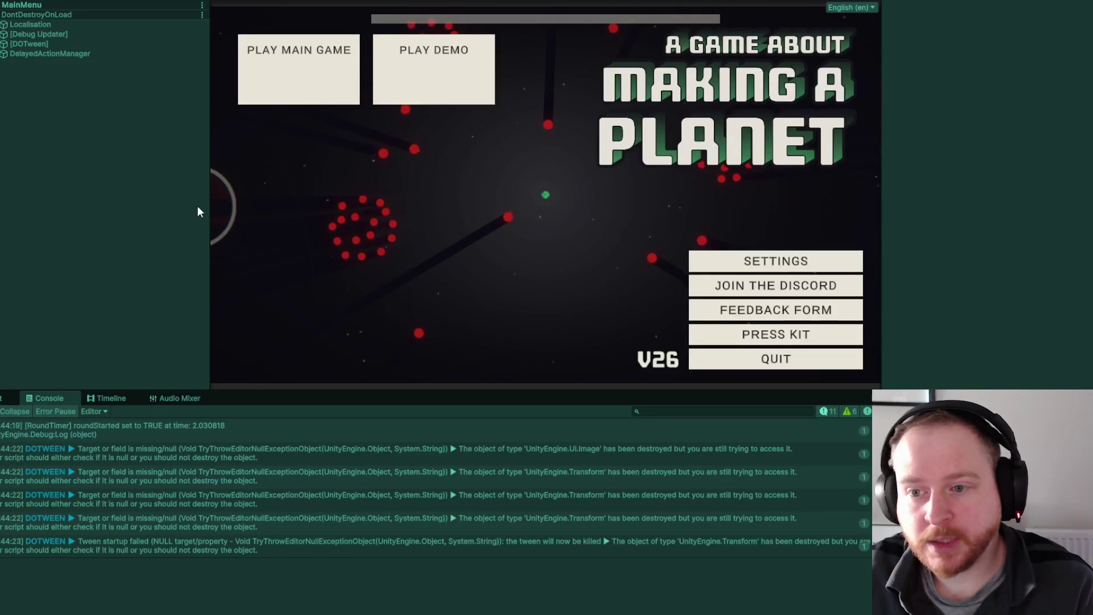
pyautogui.moveTo(208, 206); pyautogui.dragTo(140, 206)
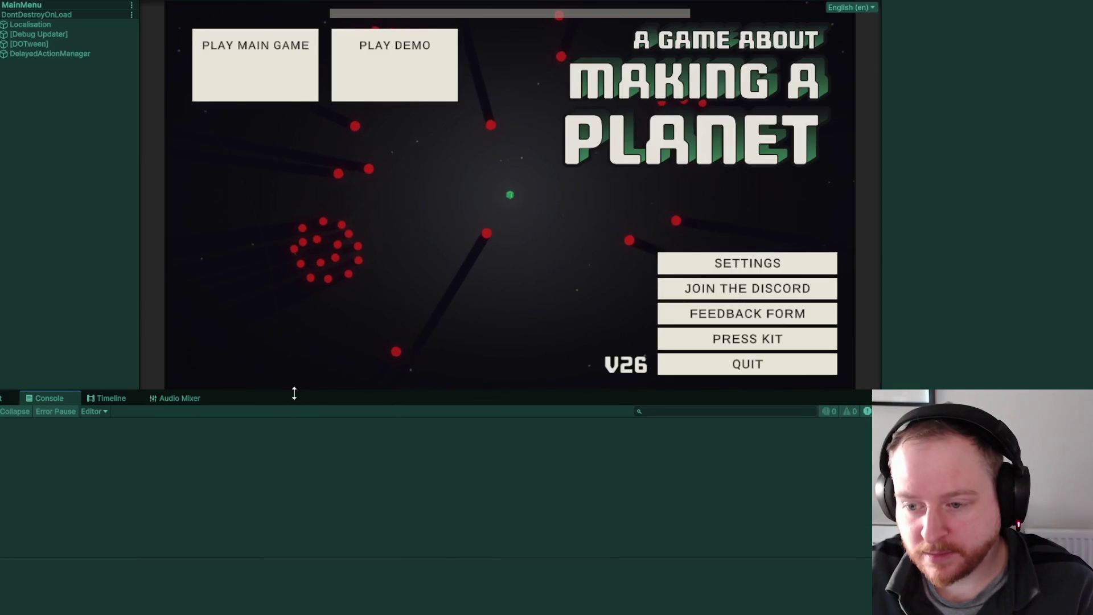
pyautogui.moveTo(293, 393); pyautogui.dragTo(300, 477)
pyautogui.moveTo(882, 189); pyautogui.dragTo(930, 188)
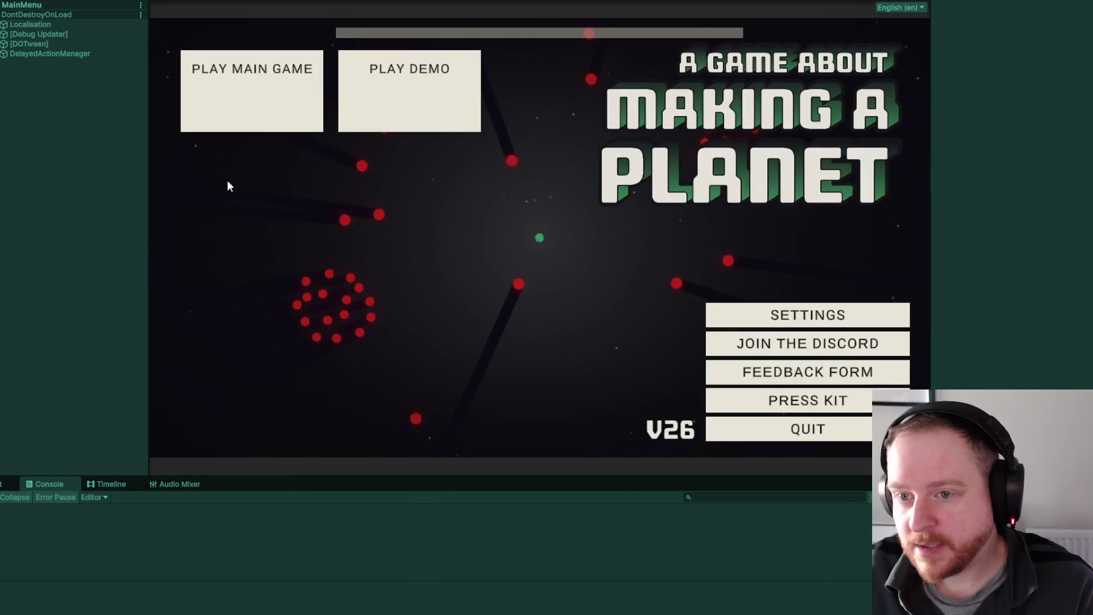
pyautogui.moveTo(148, 178); pyautogui.dragTo(137, 178)
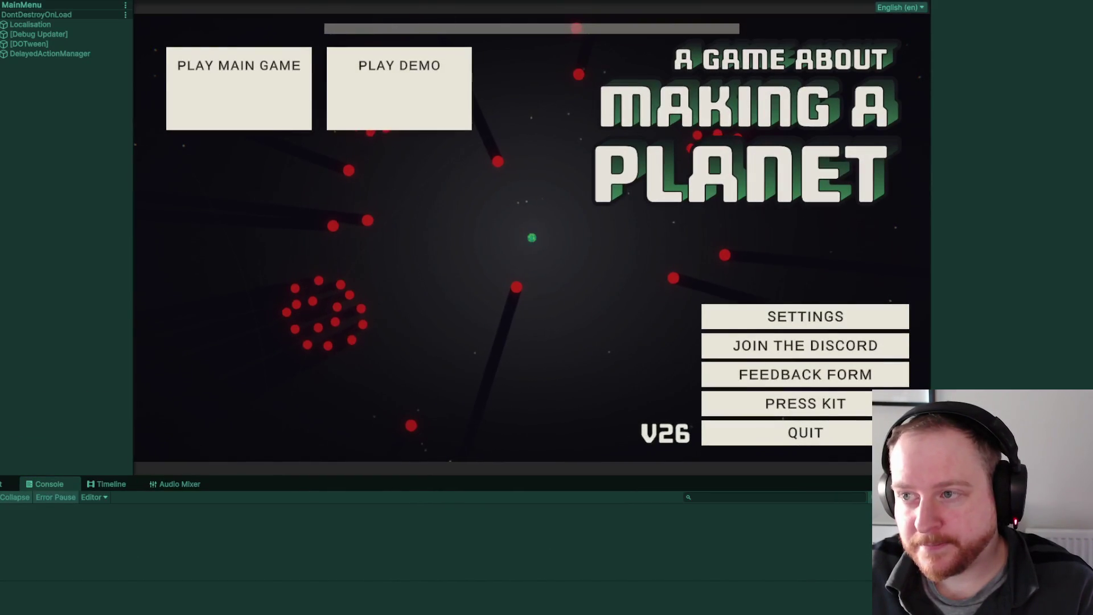
# Try saving the scene from the File menu, then stop Play mode.
pyautogui.click(12, 0)
pyautogui.click(17, 3)
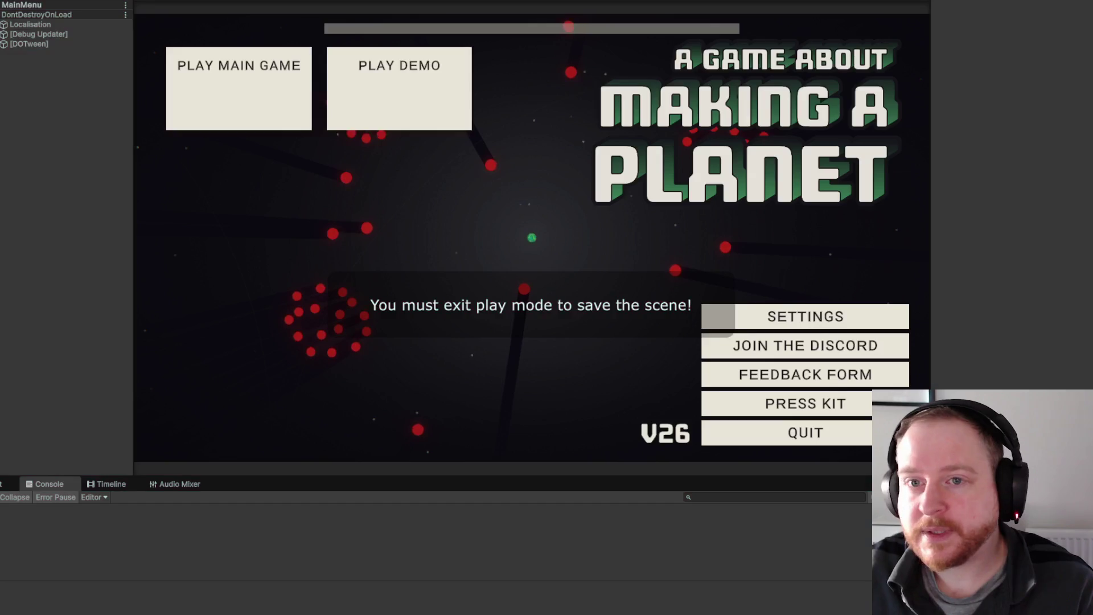
pyautogui.click(12, 0)
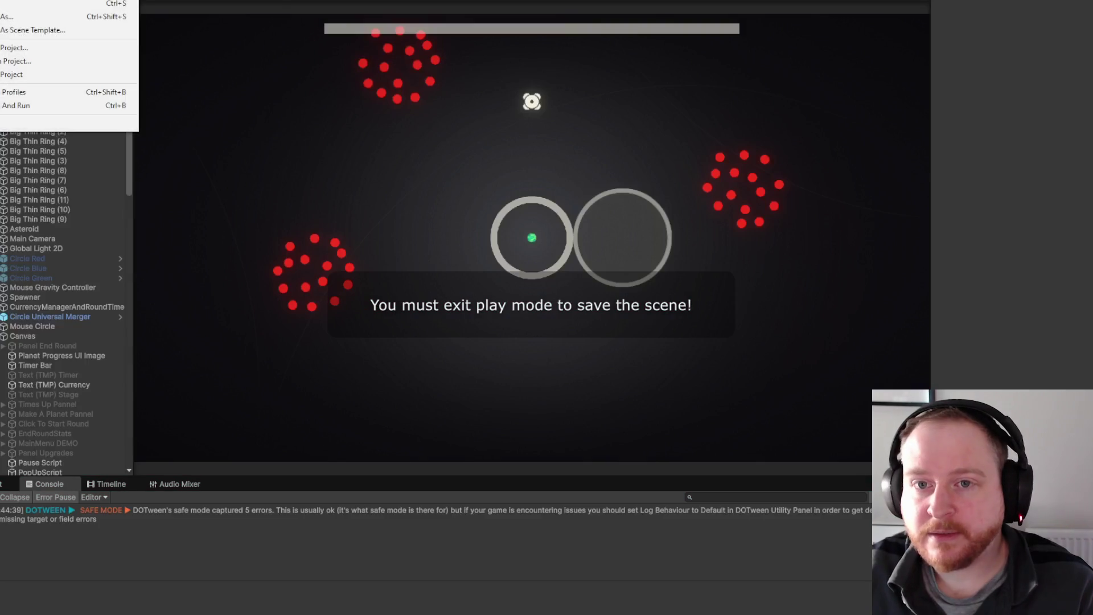
# Save SampleScene and open the MainMenu scene from the recent scenes list.
pyautogui.click(10, 7)
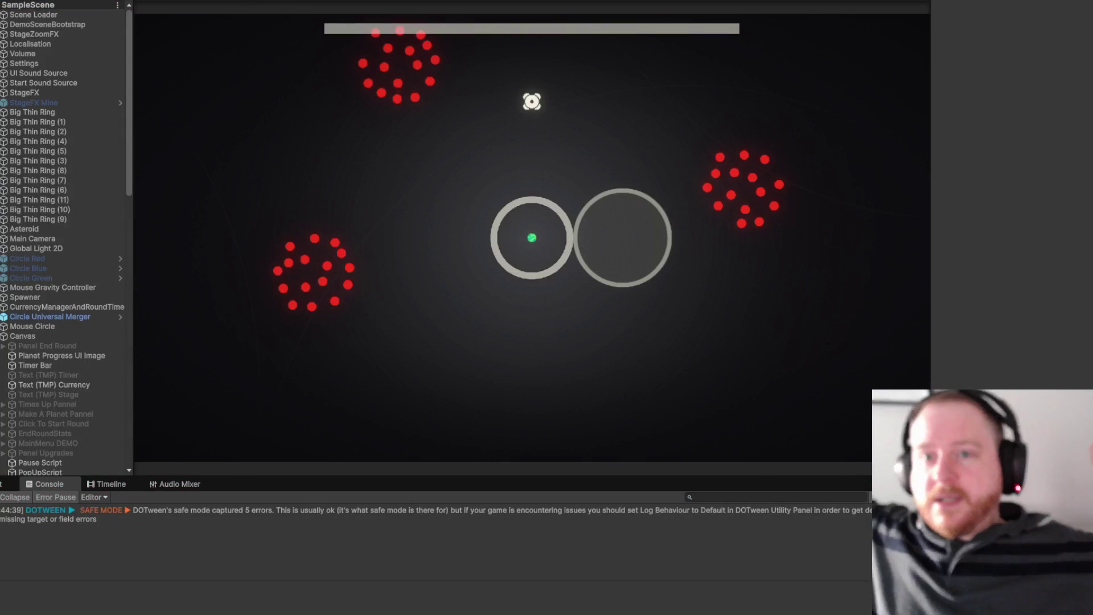
pyautogui.hotkey('alt', 'f')
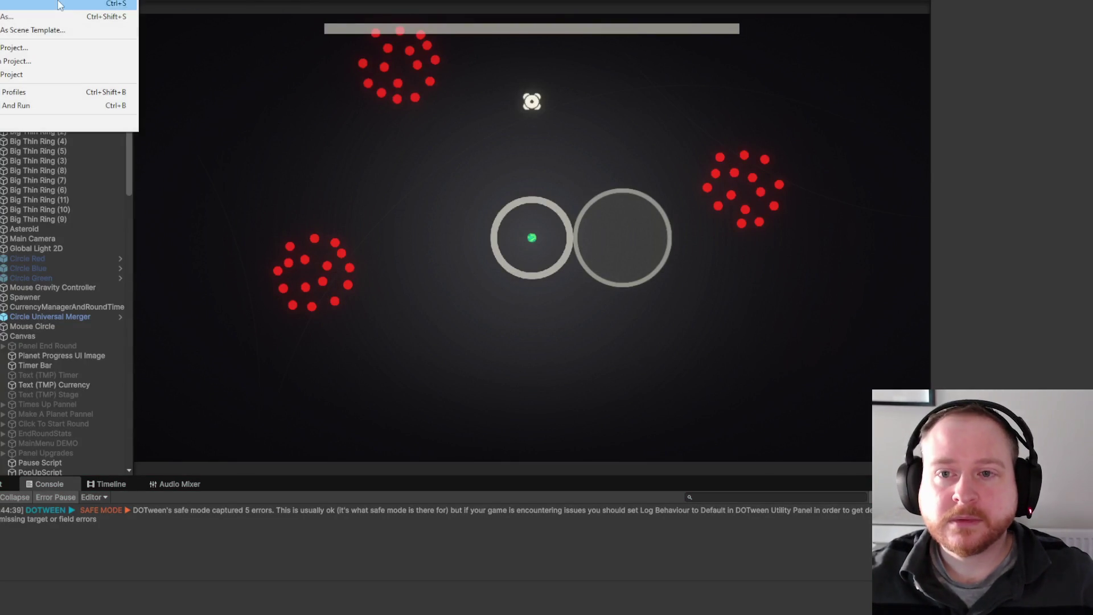
pyautogui.moveTo(114, 1)
pyautogui.click(228, 14)
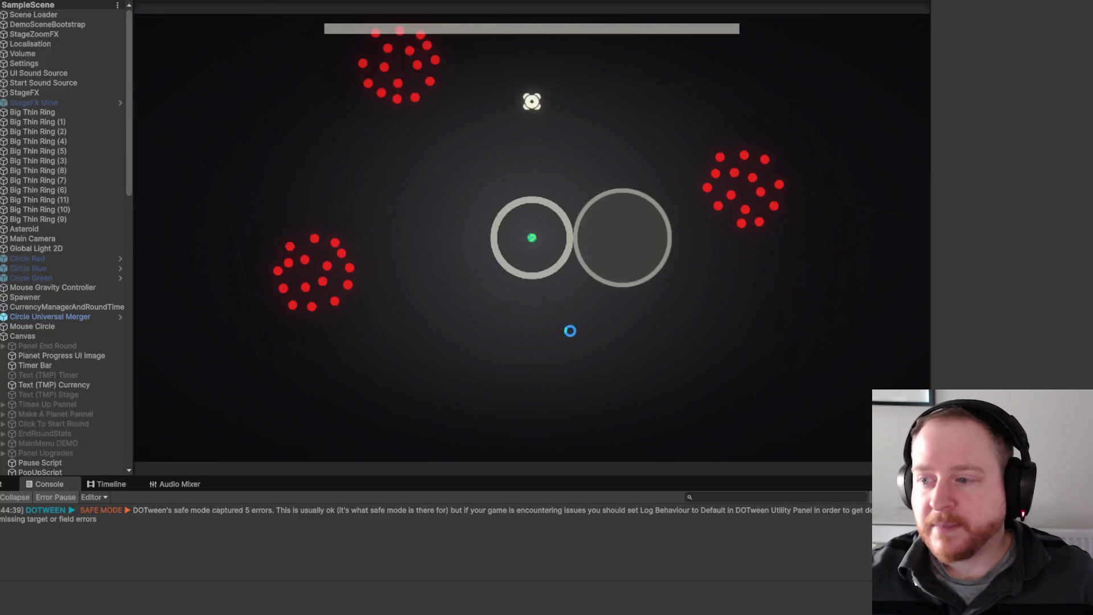
# Drag the panel borders to enlarge the Game view.
pyautogui.moveTo(932, 287); pyautogui.dragTo(951, 293)
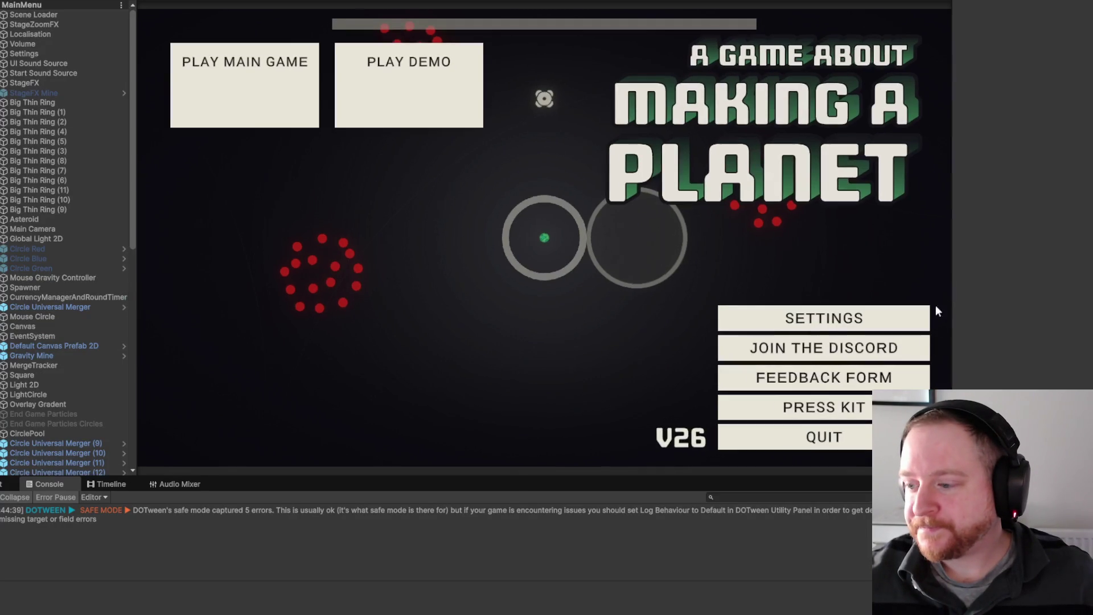
pyautogui.moveTo(509, 472); pyautogui.dragTo(509, 488)
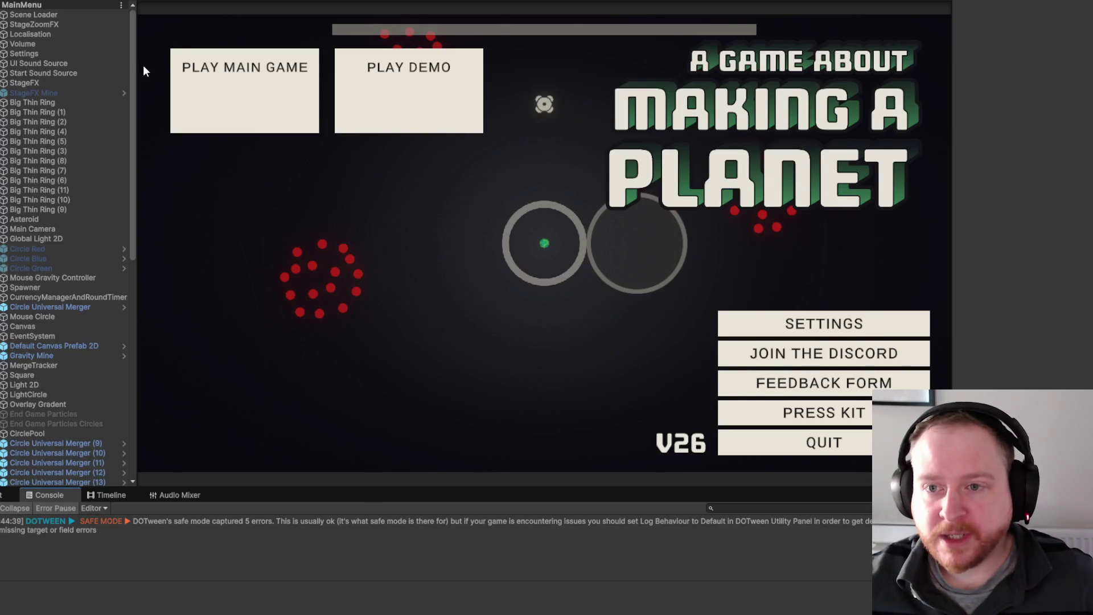
pyautogui.moveTo(131, 64); pyautogui.dragTo(134, 84)
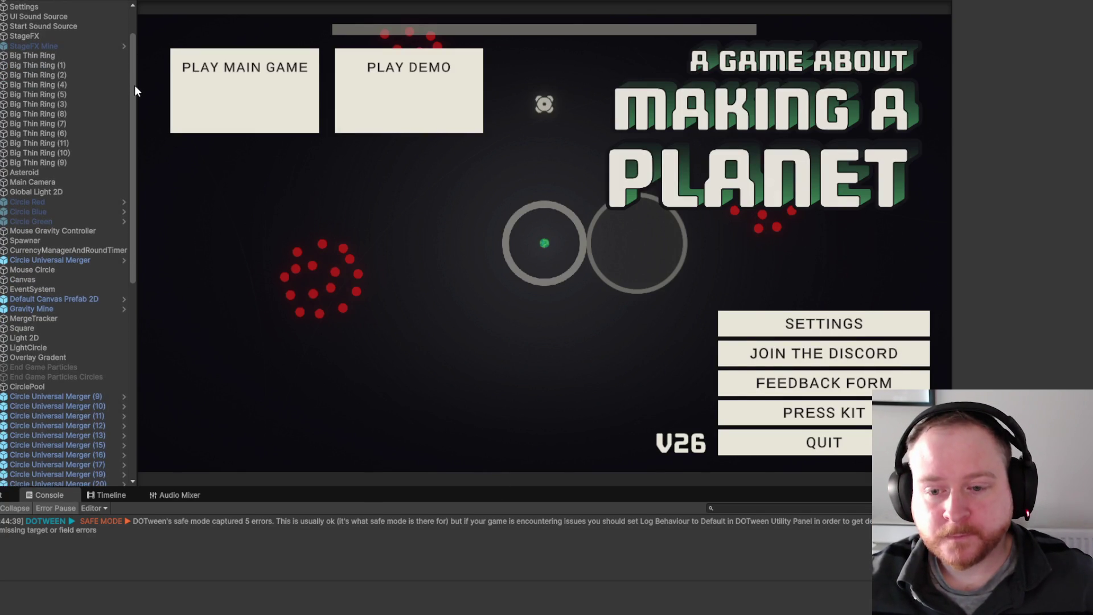
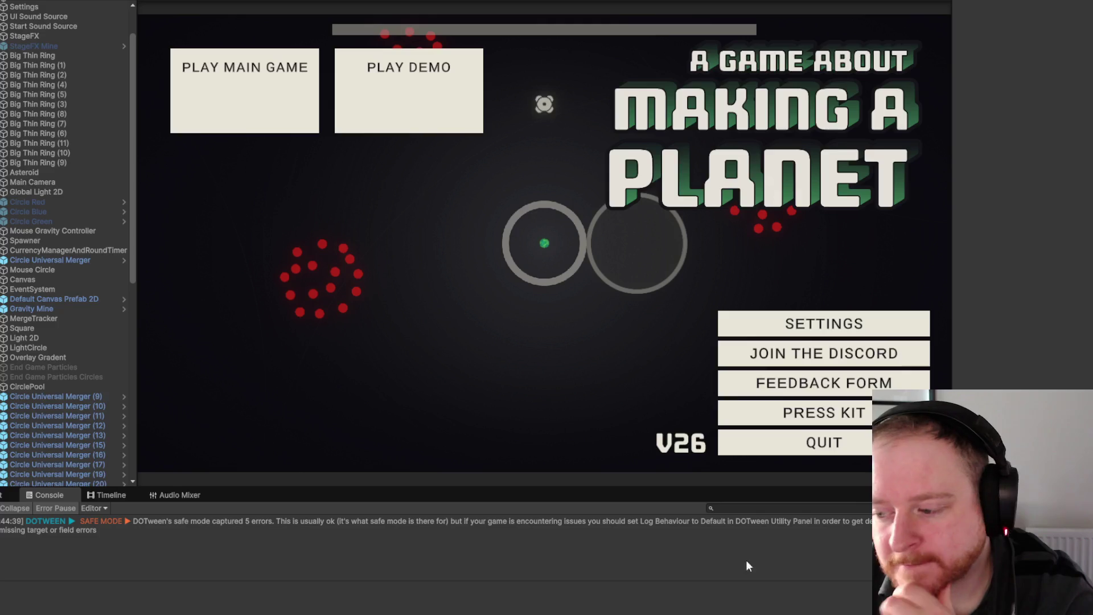
# Show the desktop and pop two dot clusters in the ring for points.
pyautogui.moveTo(689, 614)
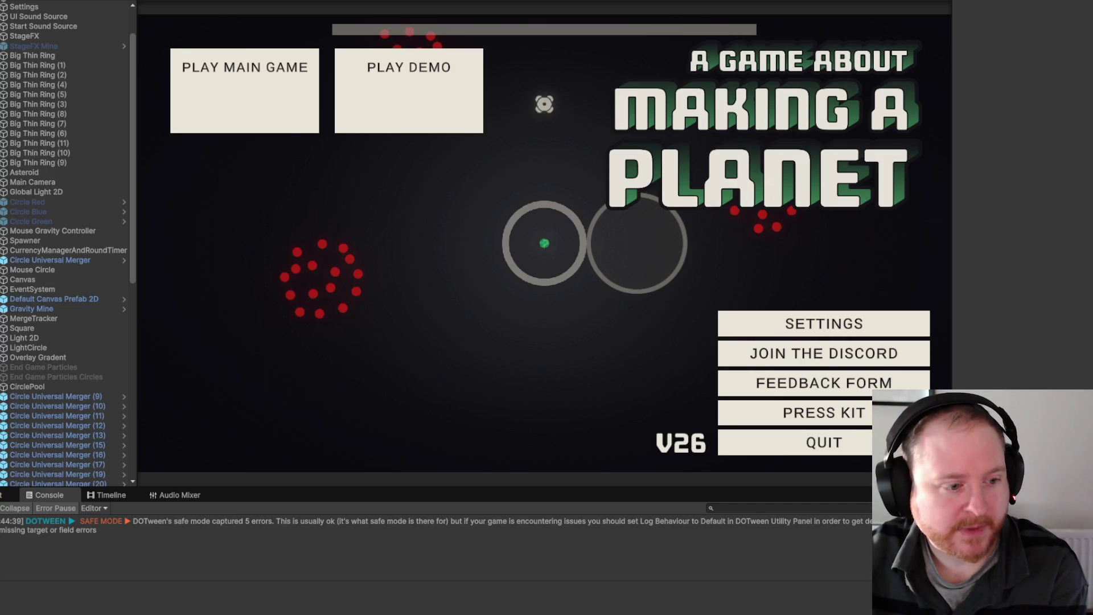
pyautogui.press('super+d')
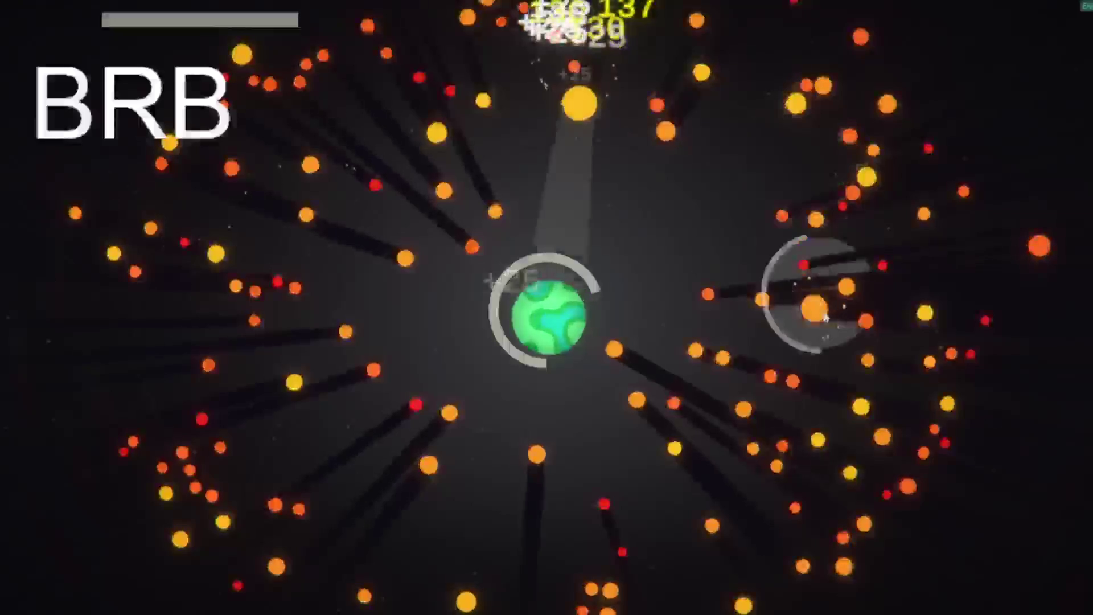
pyautogui.click(849, 448)
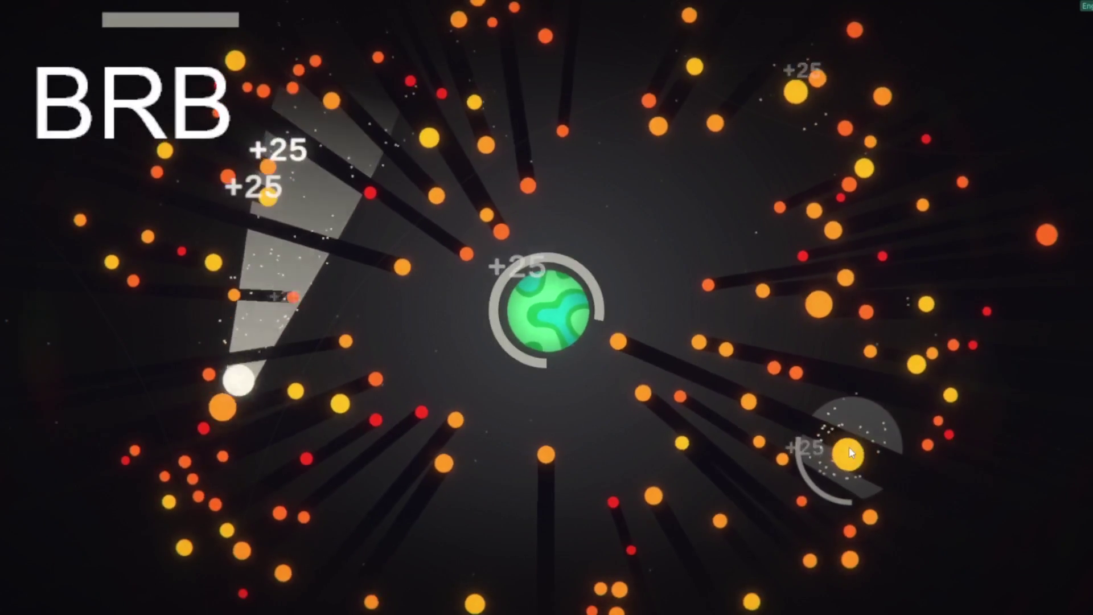
pyautogui.click(858, 209)
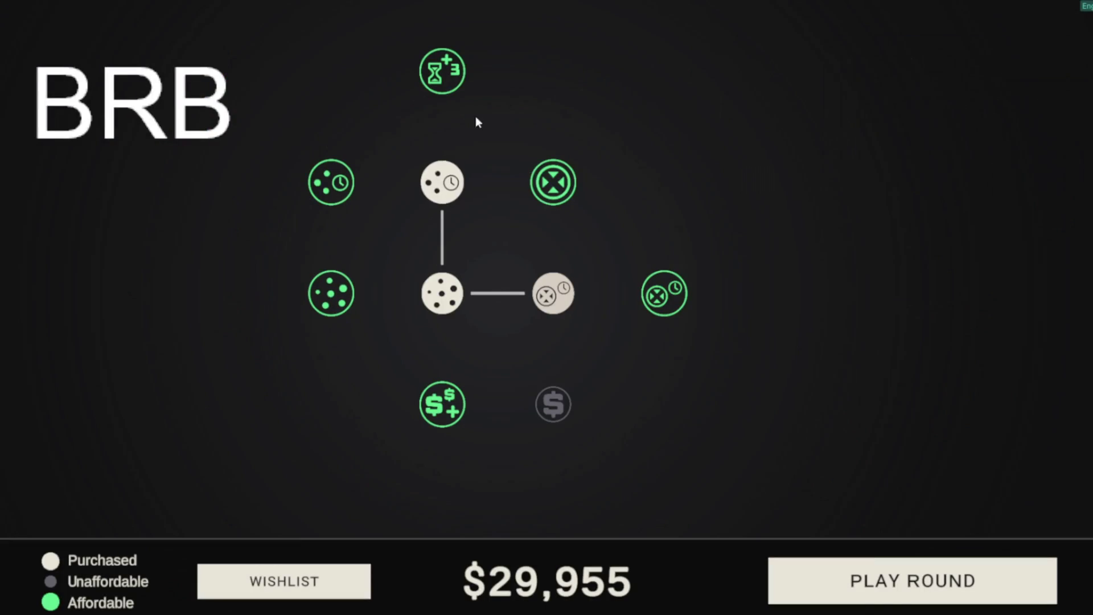
# Buy Gravity Pulse, Pulse Radius, Asteroid Interval, Merge Currency and Gravity Pulse Strength upgrades.
pyautogui.click(553, 184)
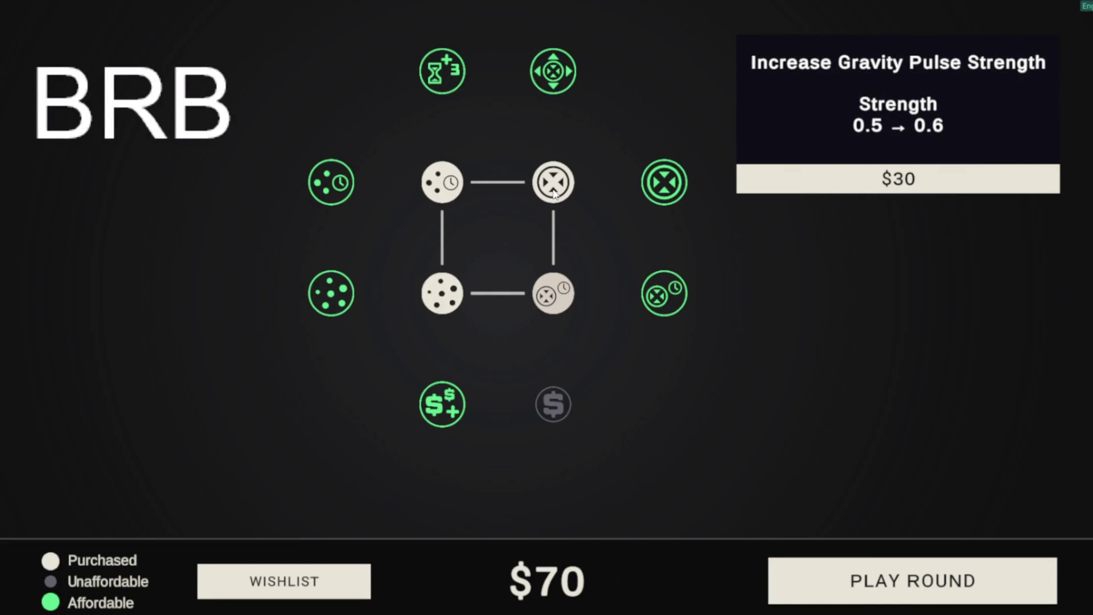
pyautogui.click(555, 77)
pyautogui.press('space')
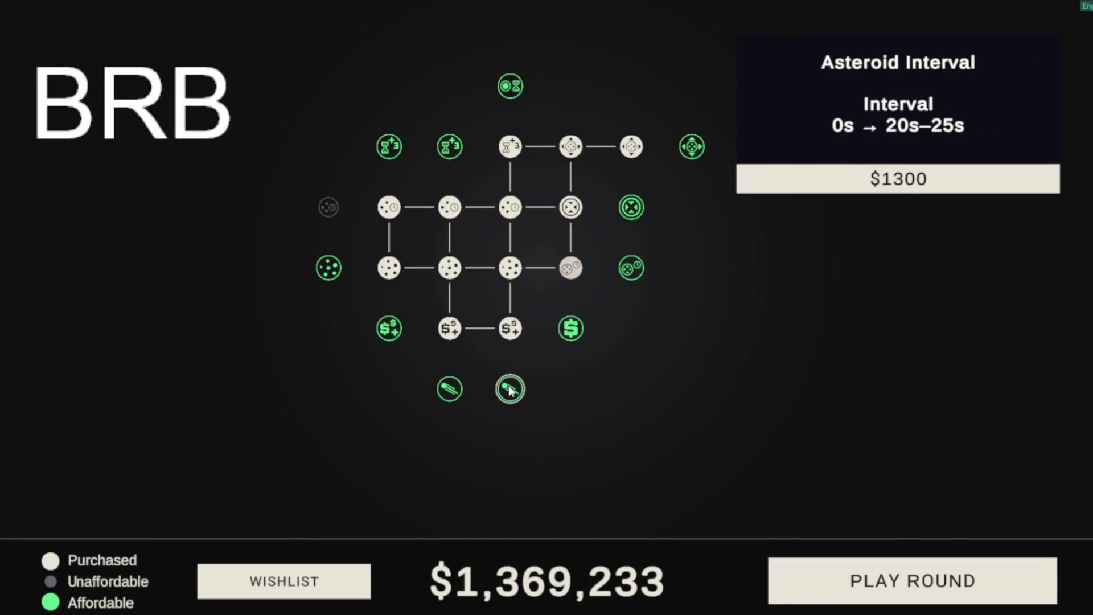
pyautogui.click(510, 389)
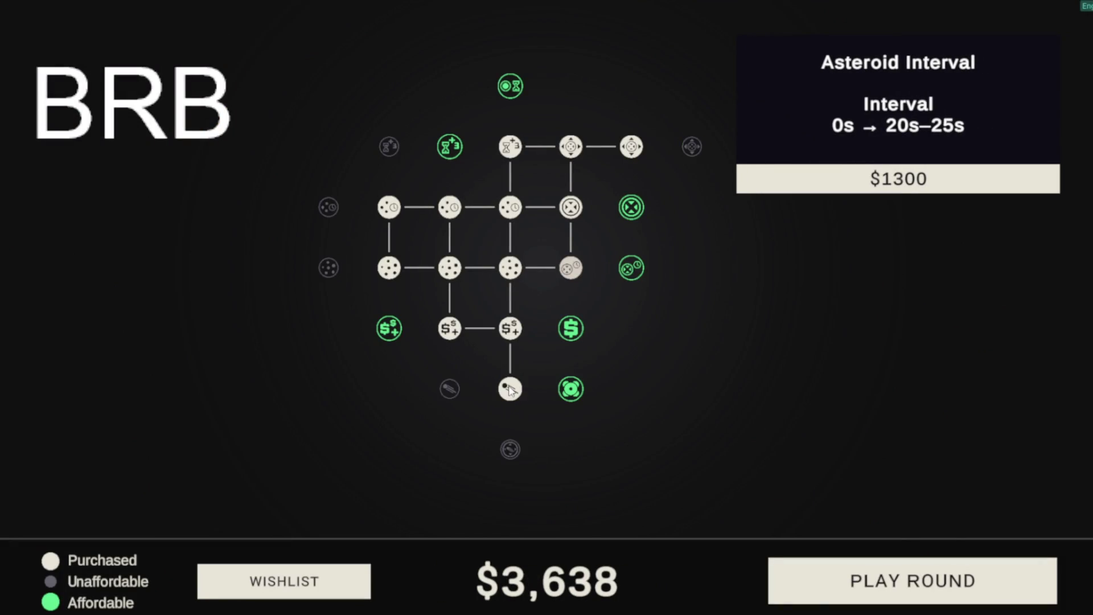
pyautogui.click(571, 328)
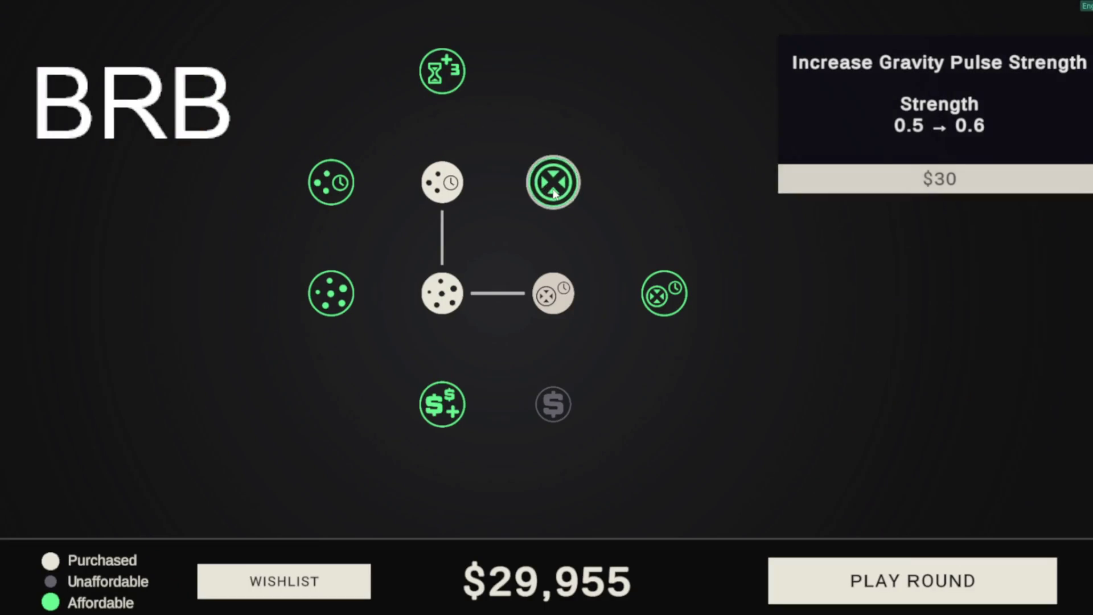
pyautogui.click(554, 191)
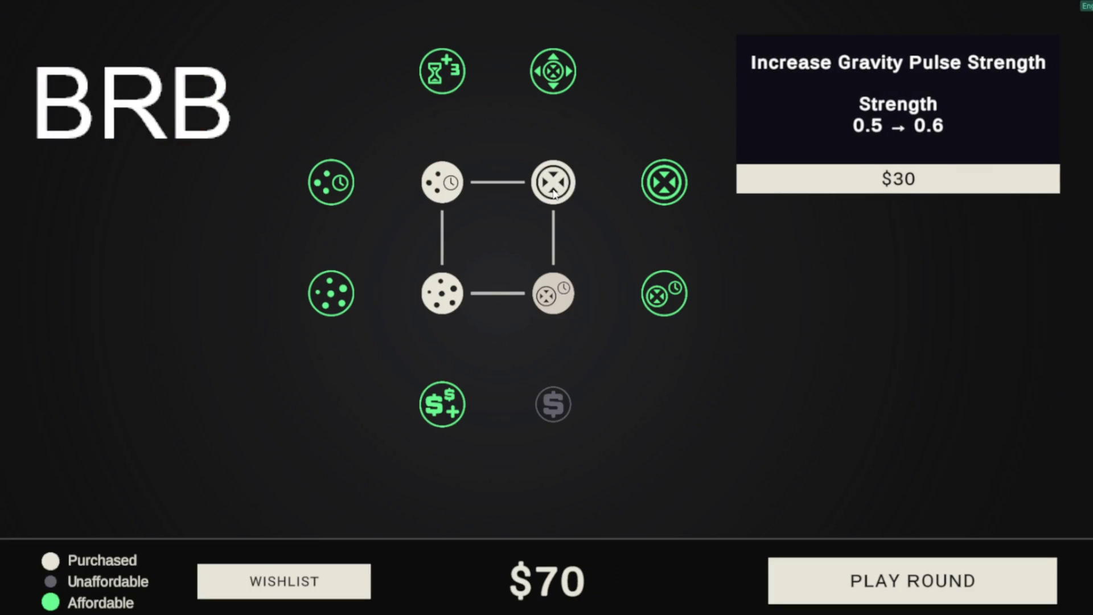
# Buy Gravity Pulse Radius and play a round, pulsing dots across the ring.
pyautogui.click(555, 77)
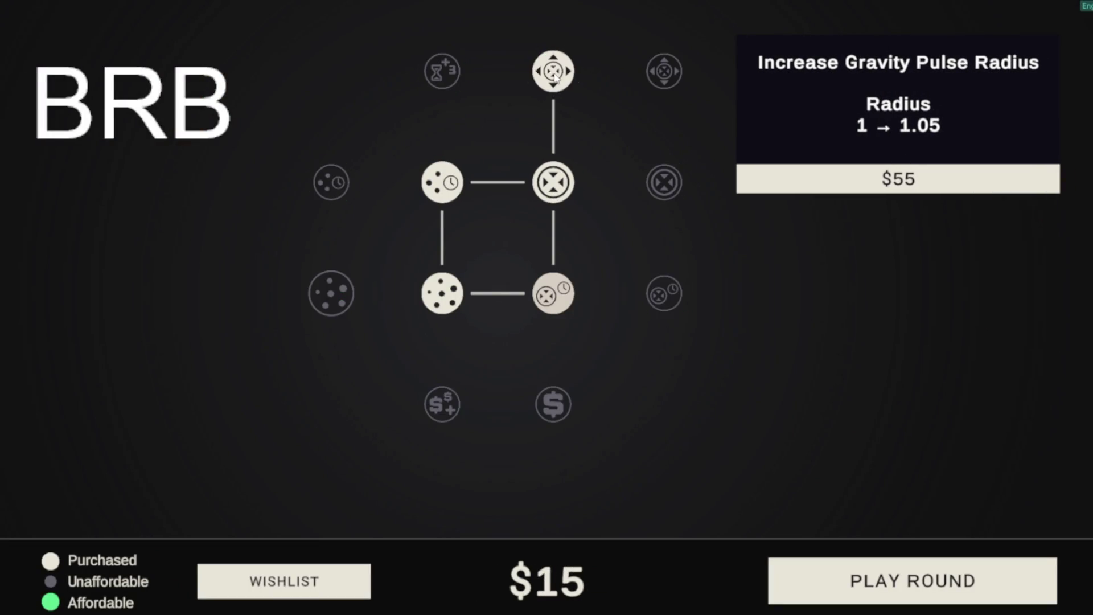
pyautogui.press('space')
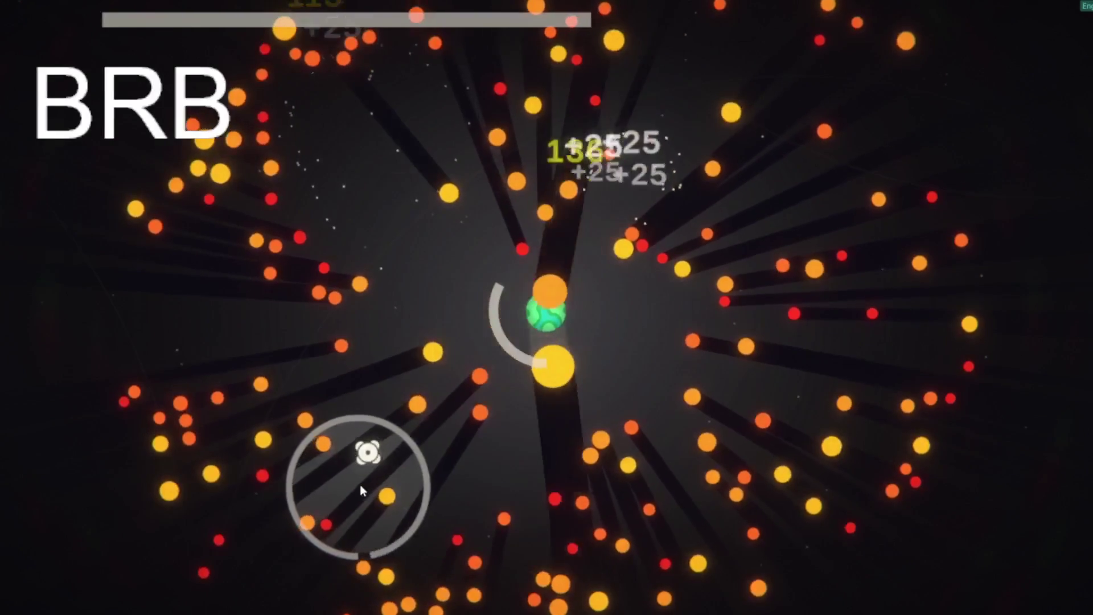
pyautogui.click(359, 490)
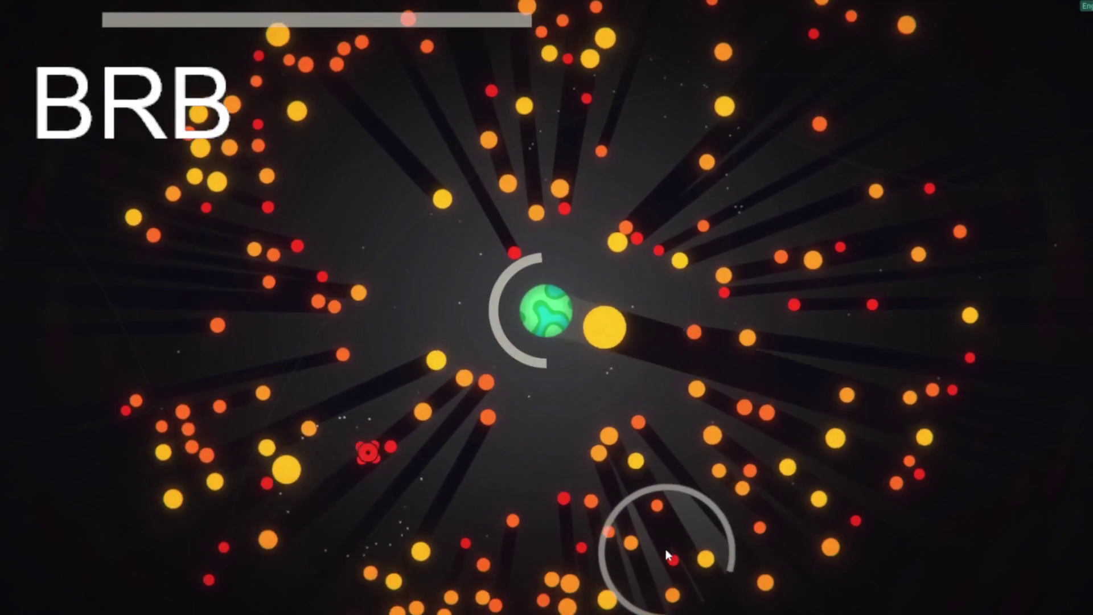
pyautogui.click(667, 555)
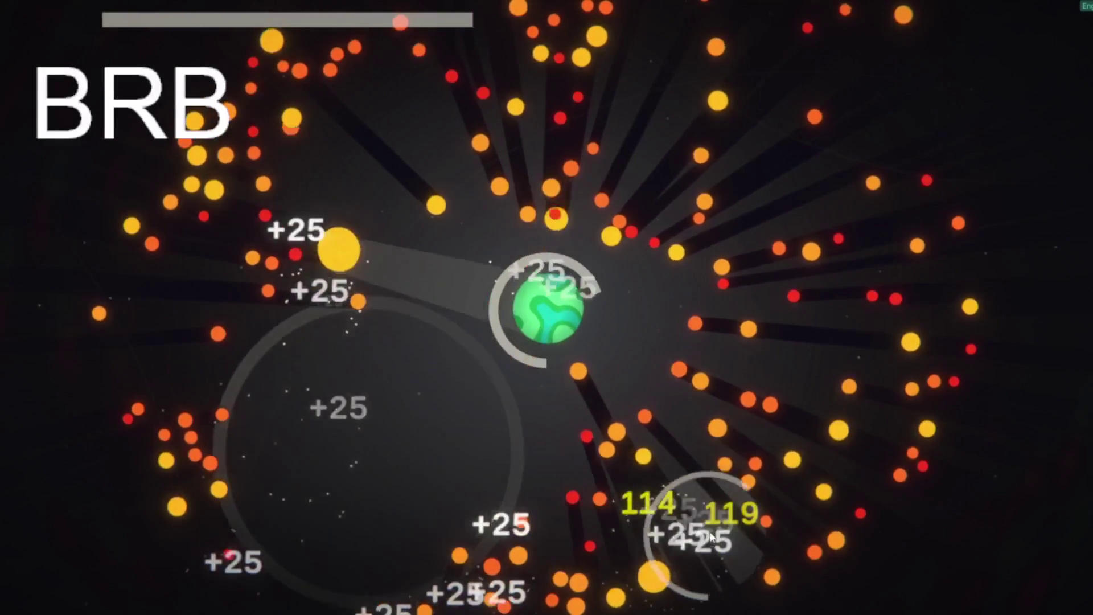
pyautogui.click(763, 340)
pyautogui.click(712, 212)
pyautogui.click(324, 183)
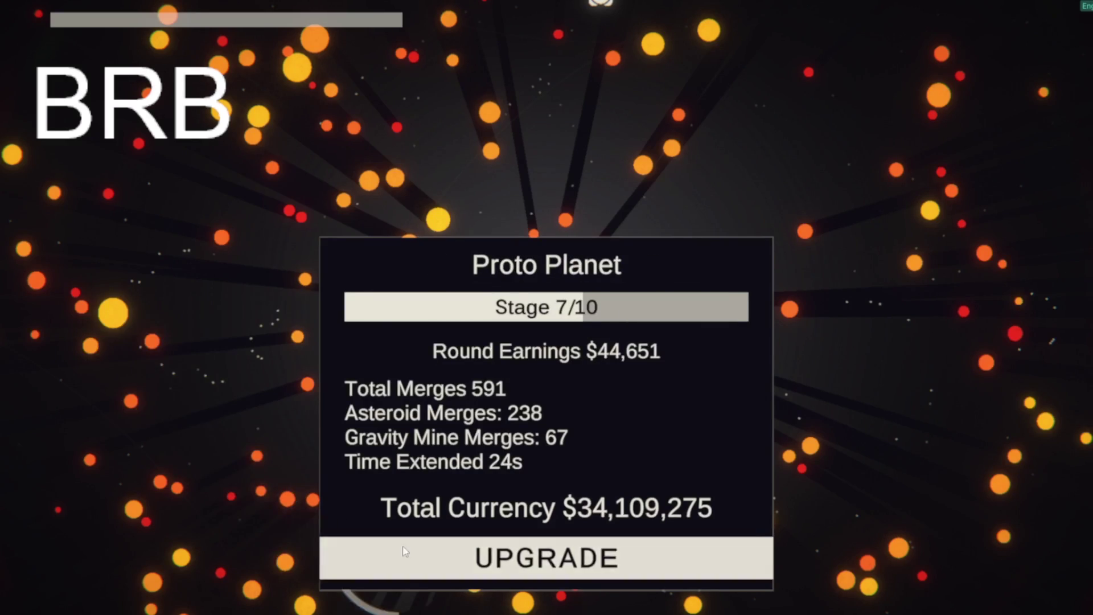
# Dismiss the round summary and read the upgrade node details in the tree.
pyautogui.click(353, 563)
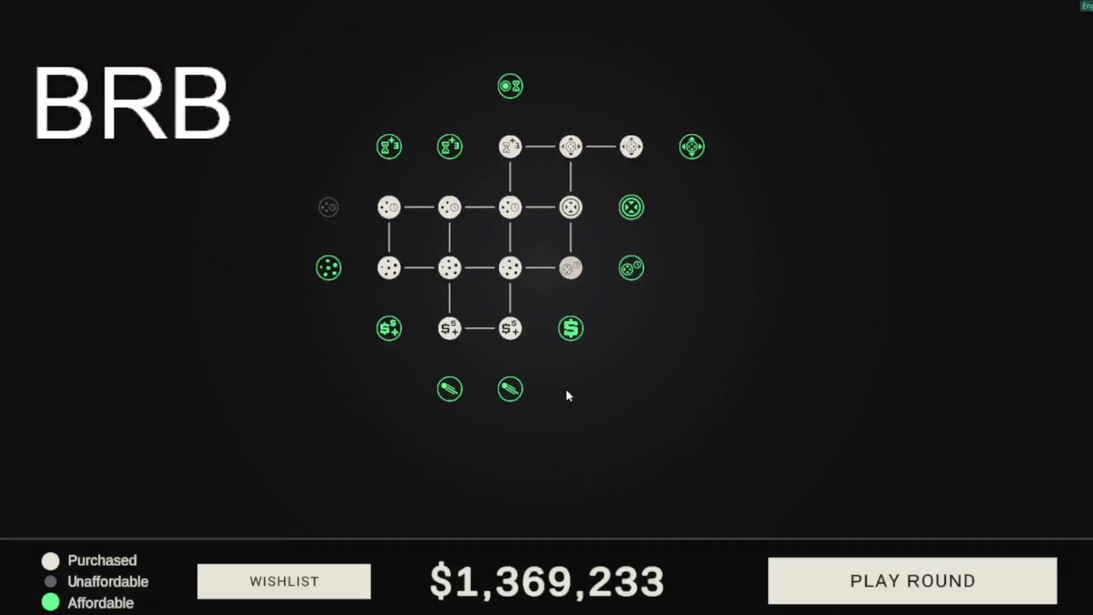
pyautogui.moveTo(510, 390)
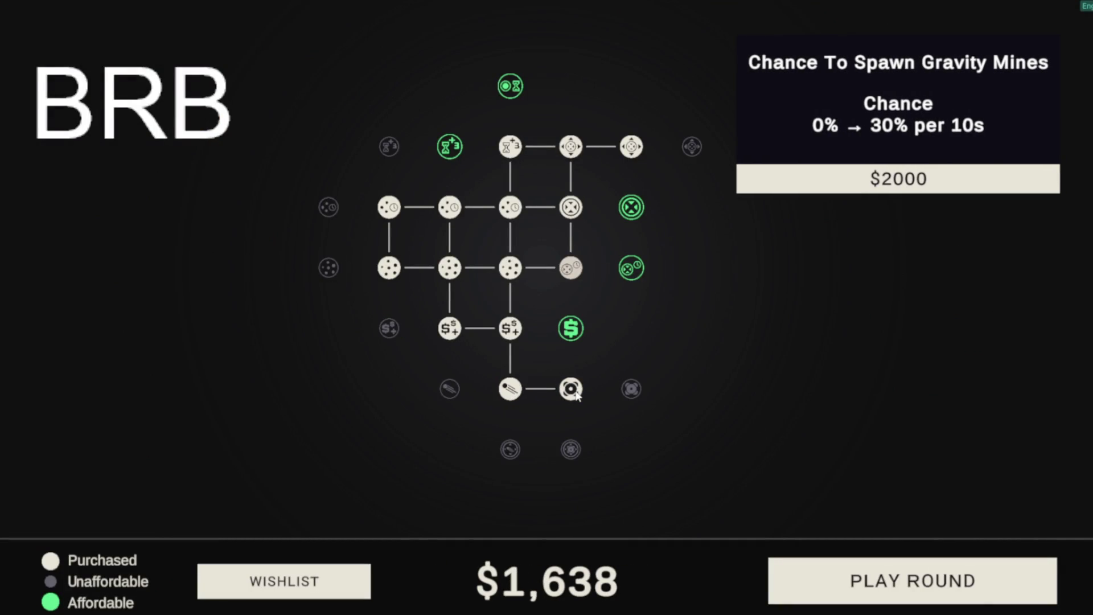
pyautogui.moveTo(635, 265)
pyautogui.moveTo(581, 330)
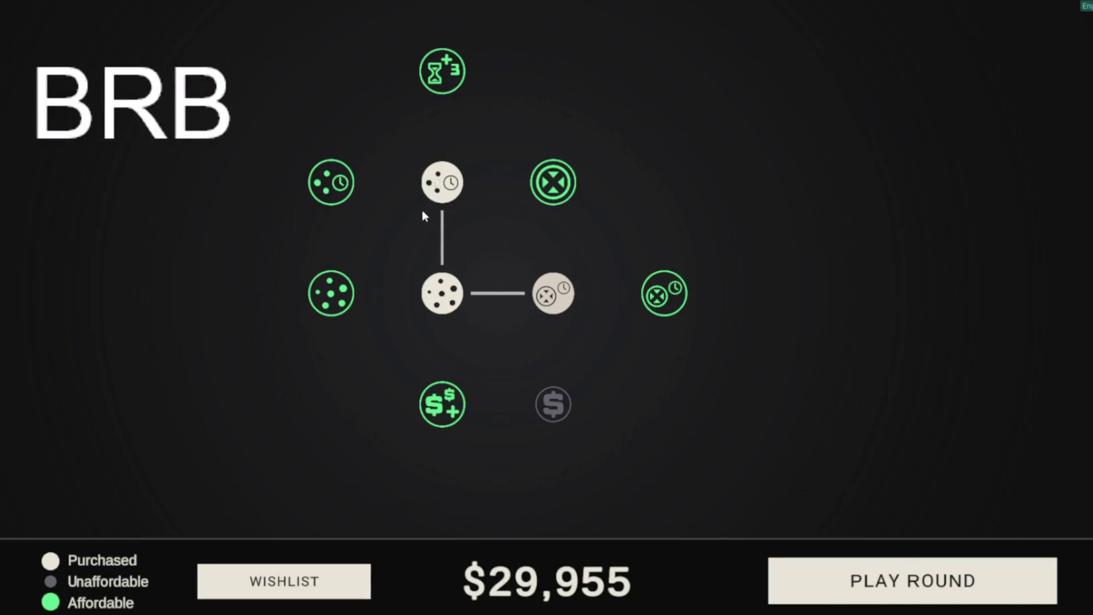
# Buy Gravity Pulse and Pulse Radius, then play a round with five gravity pulses.
pyautogui.click(553, 182)
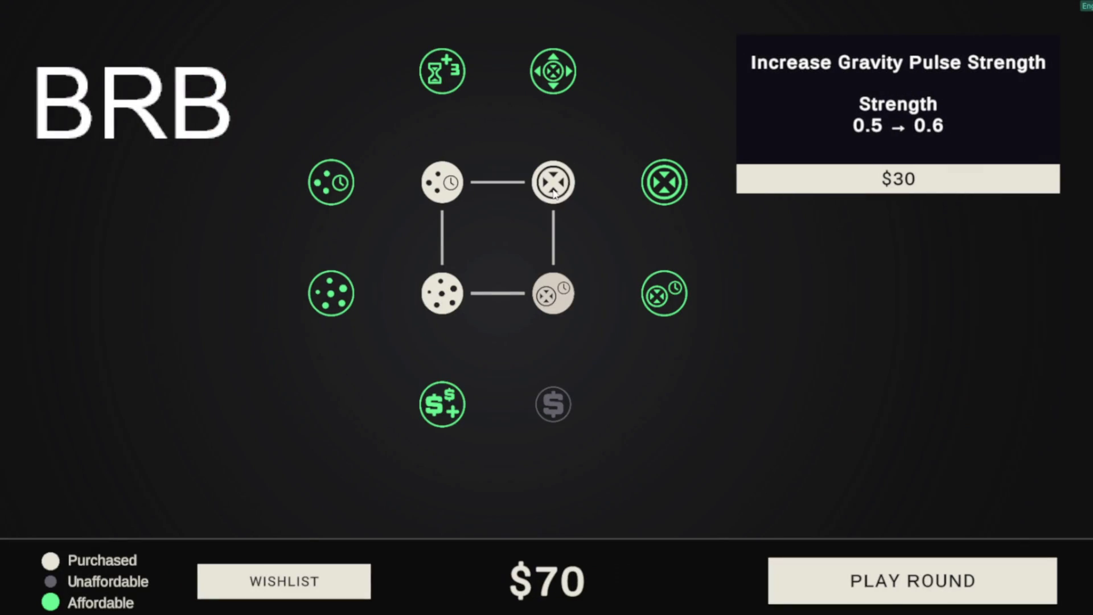
pyautogui.click(553, 71)
pyautogui.click(912, 580)
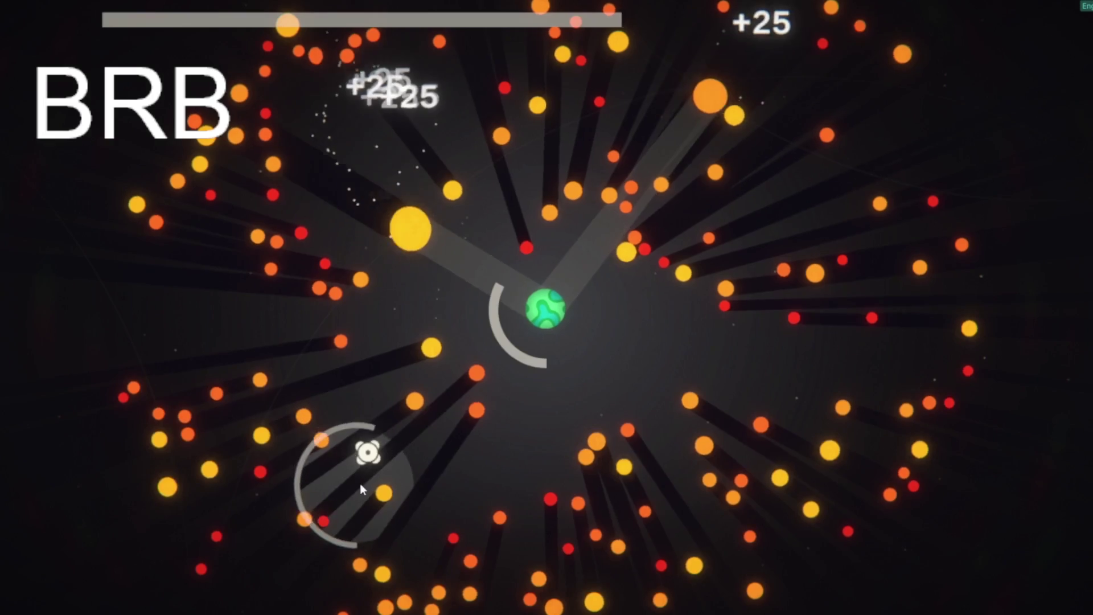
pyautogui.click(360, 486)
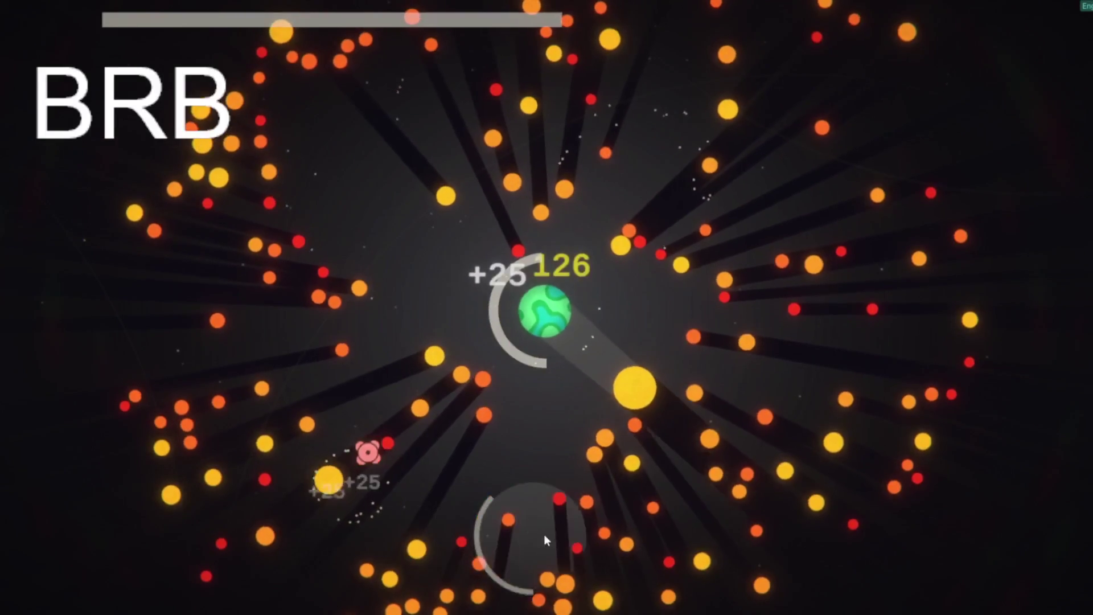
pyautogui.click(665, 549)
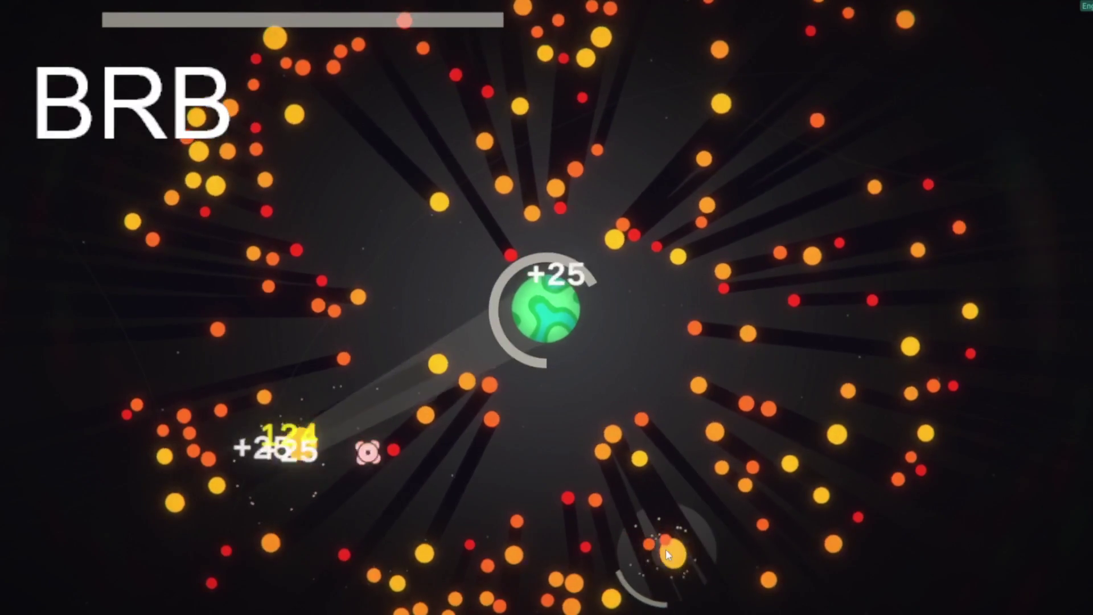
pyautogui.click(773, 375)
pyautogui.click(712, 211)
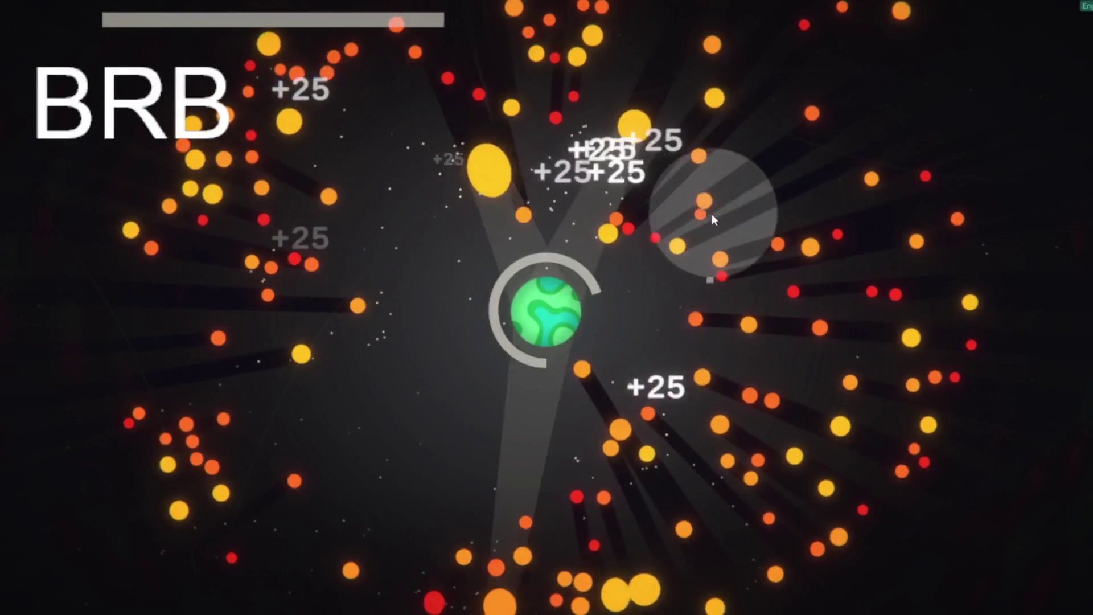
pyautogui.click(350, 185)
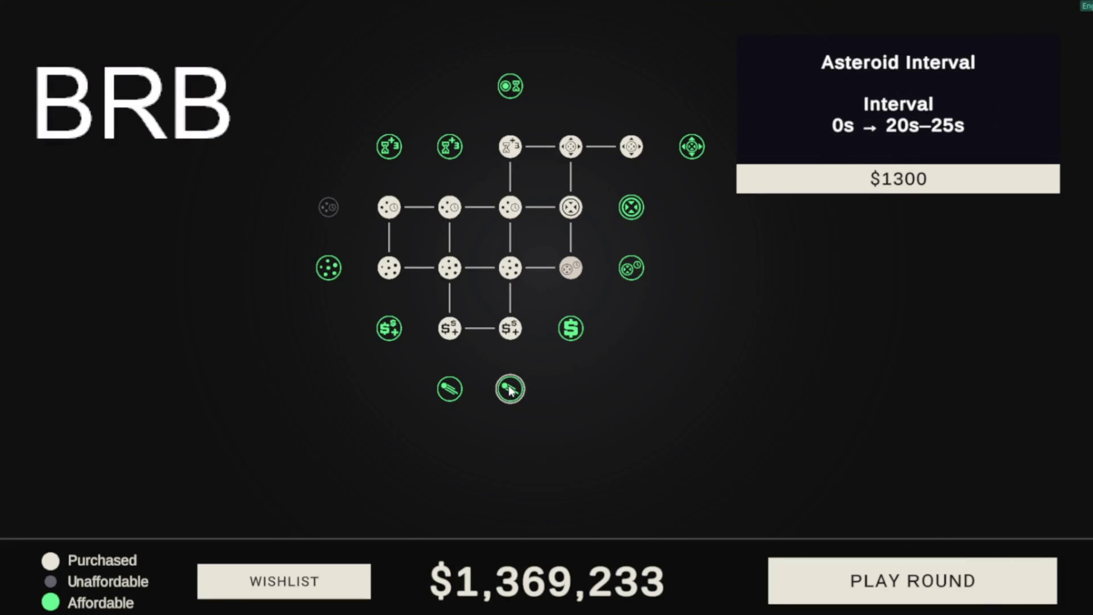
# Buy Asteroid Interval, Gravity Mines and Increase Merge Currency, then leave the Proto Planet summary.
pyautogui.click(510, 390)
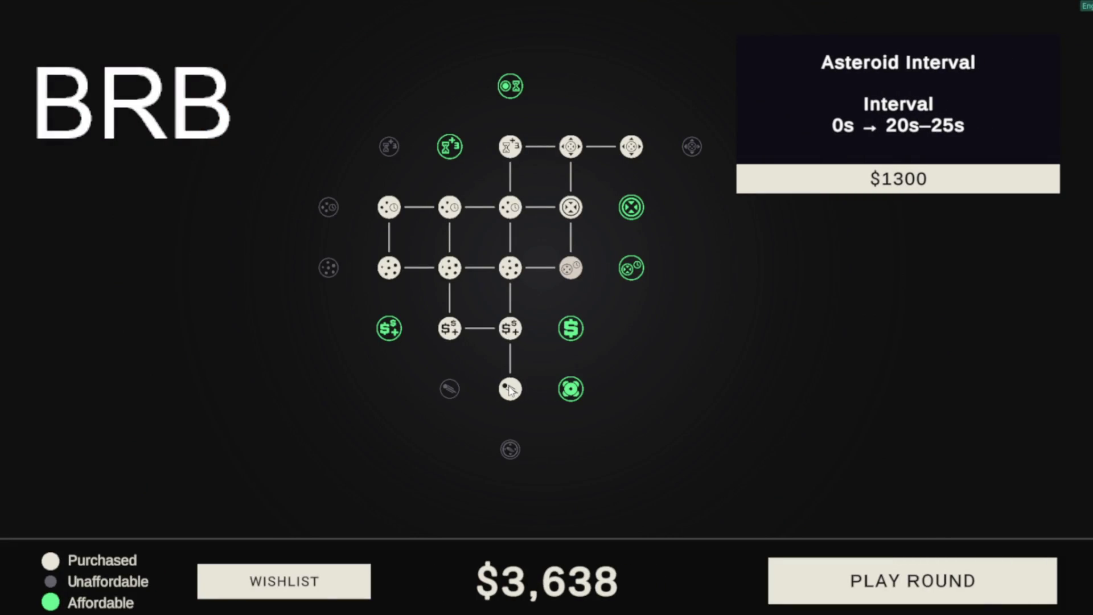
pyautogui.click(577, 396)
pyautogui.moveTo(633, 267)
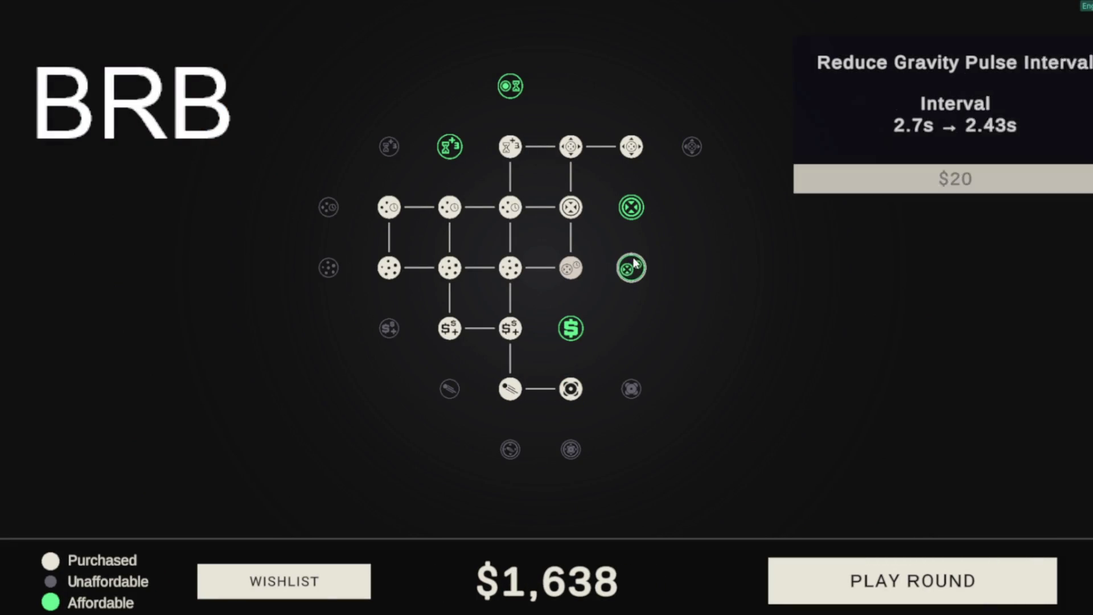
pyautogui.click(570, 327)
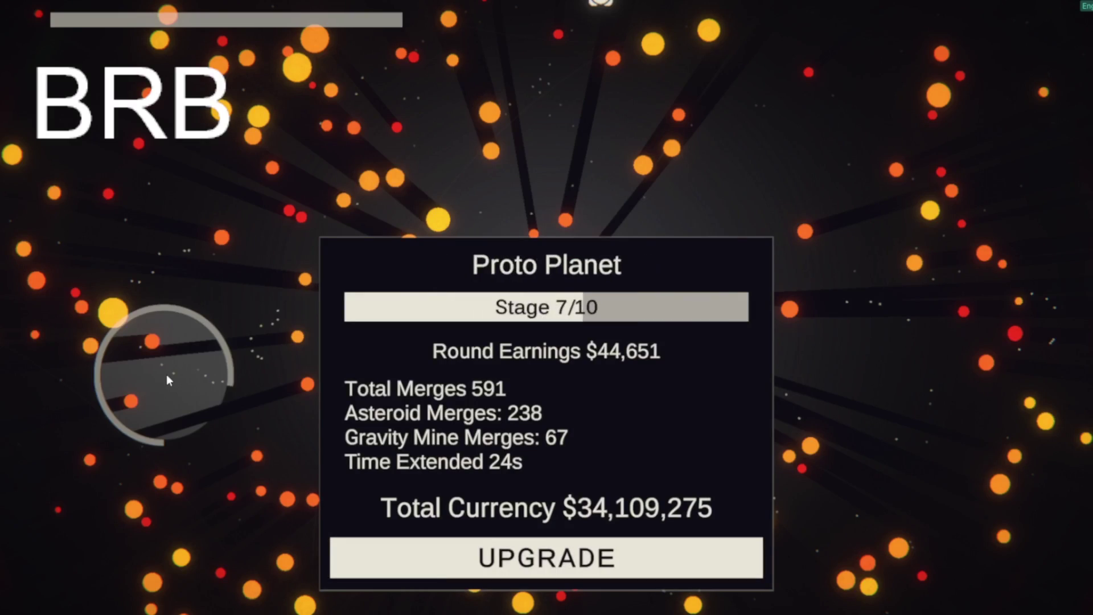
pyautogui.click(391, 546)
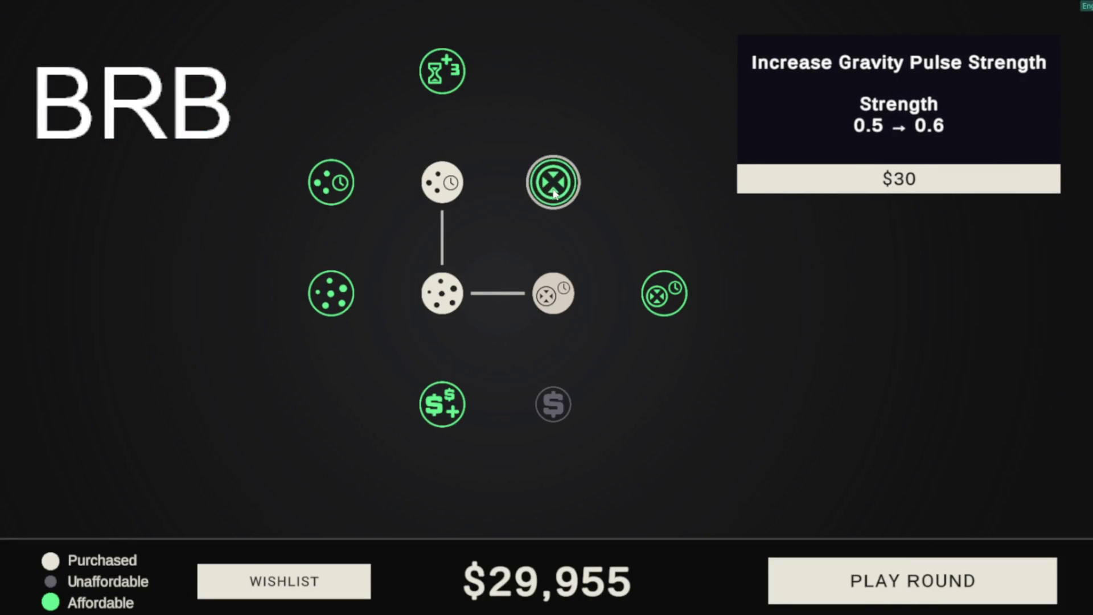
# Buy pulse strength and radius, play a round, then buy Asteroid Interval, Gravity Mines and Merge Currency.
pyautogui.click(554, 190)
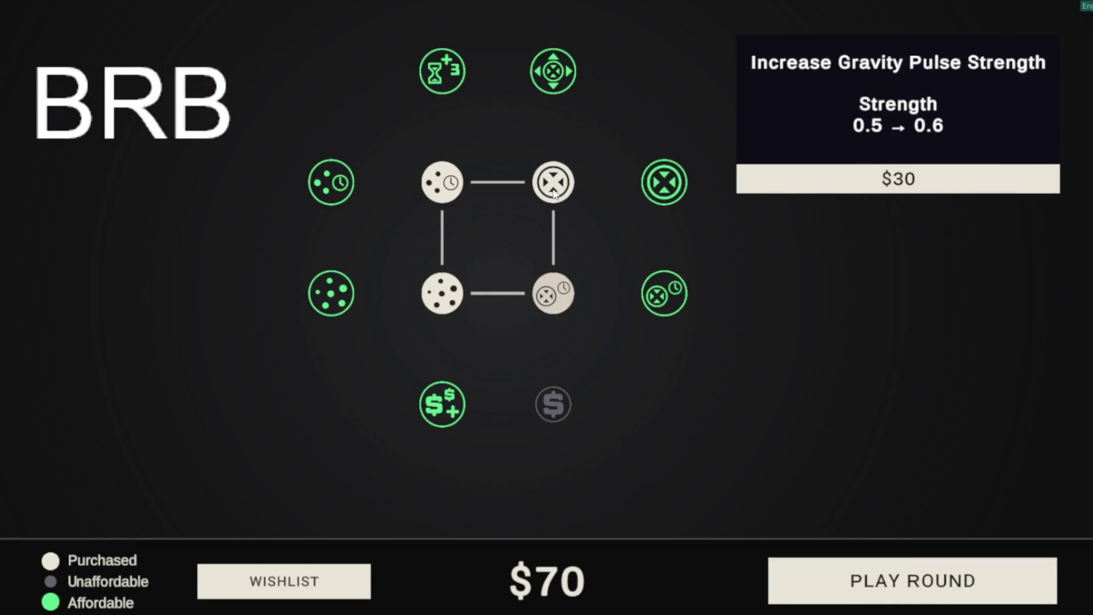
pyautogui.click(554, 74)
pyautogui.press('space')
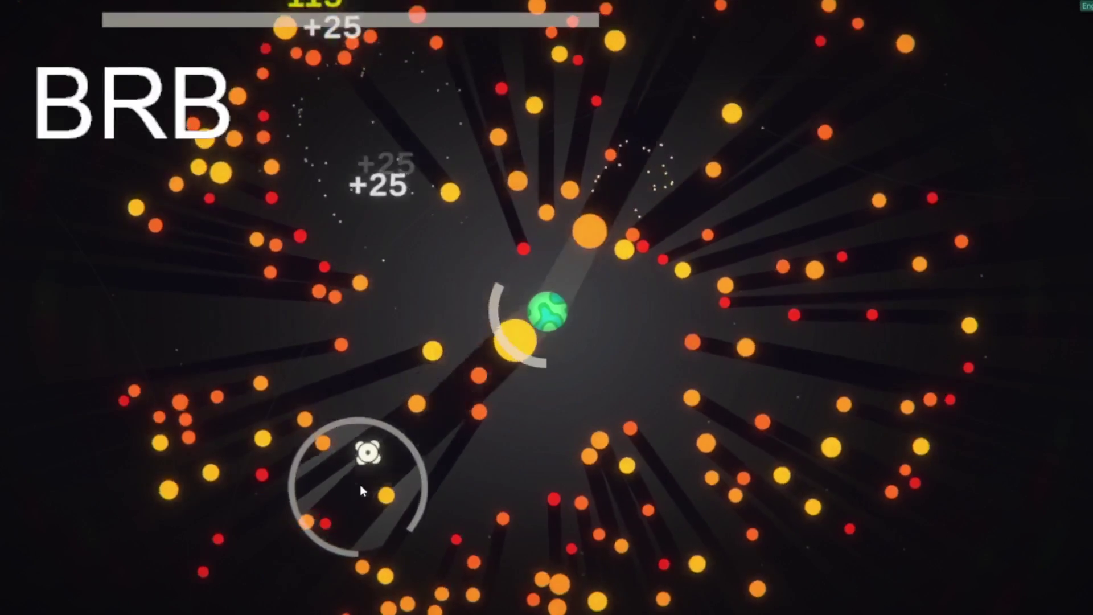
pyautogui.click(664, 549)
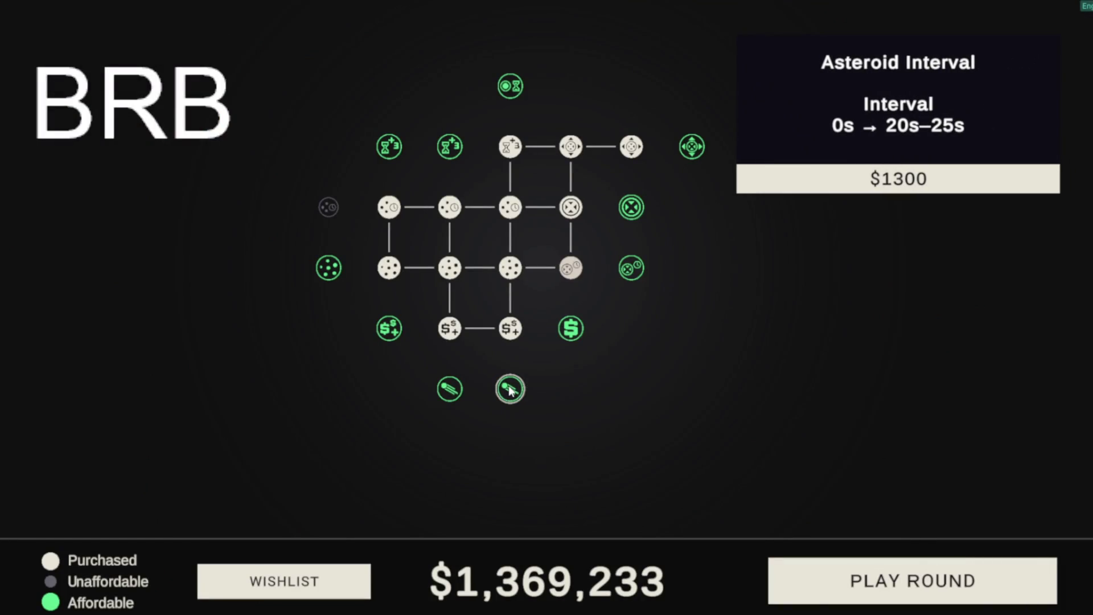
pyautogui.click(510, 389)
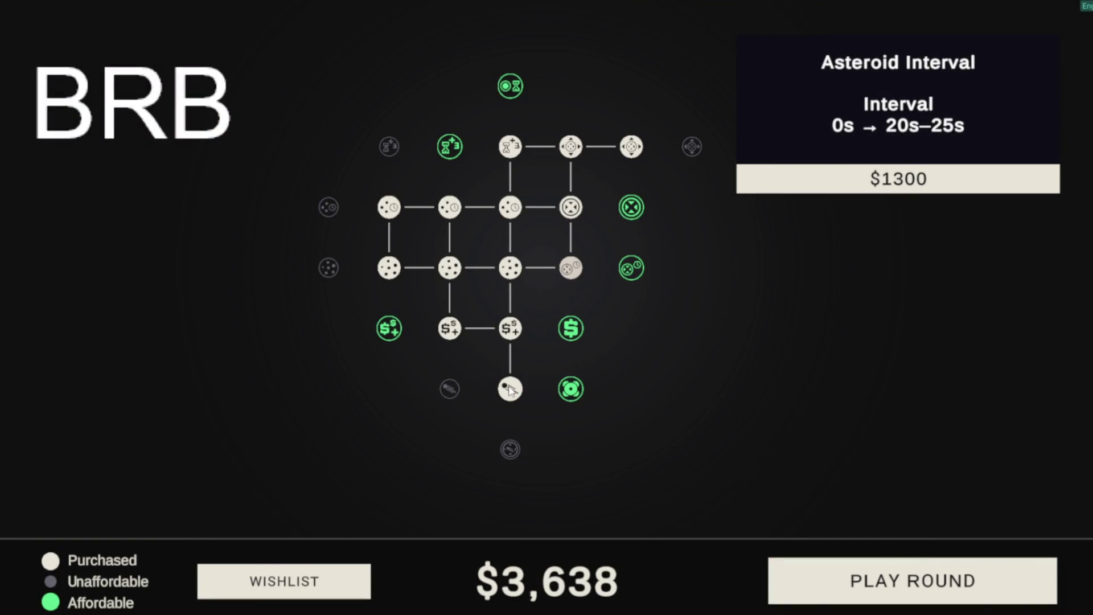
pyautogui.click(572, 392)
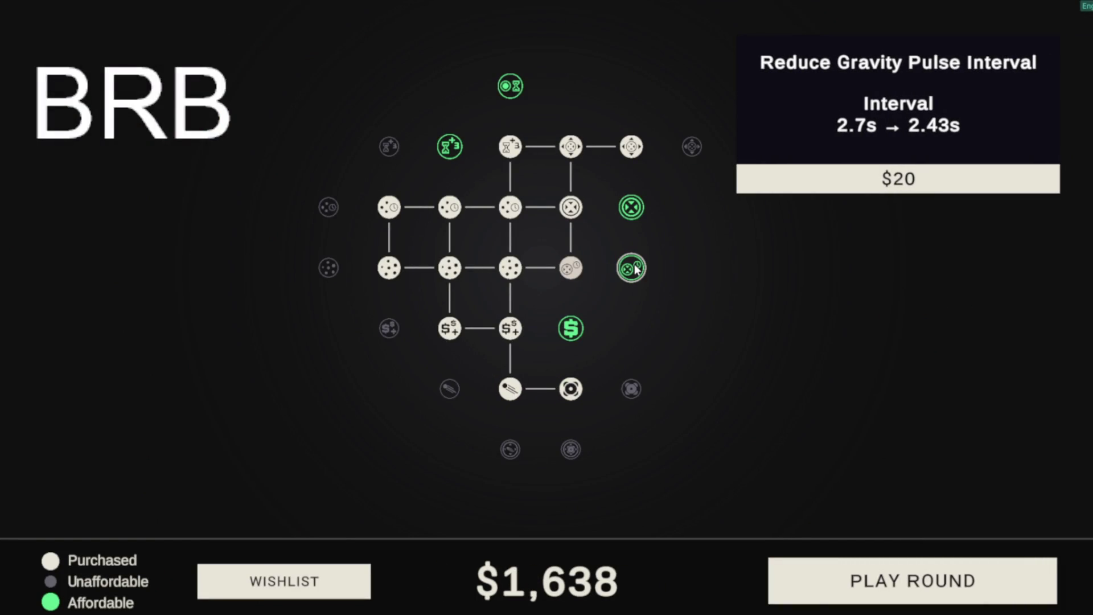
pyautogui.click(571, 328)
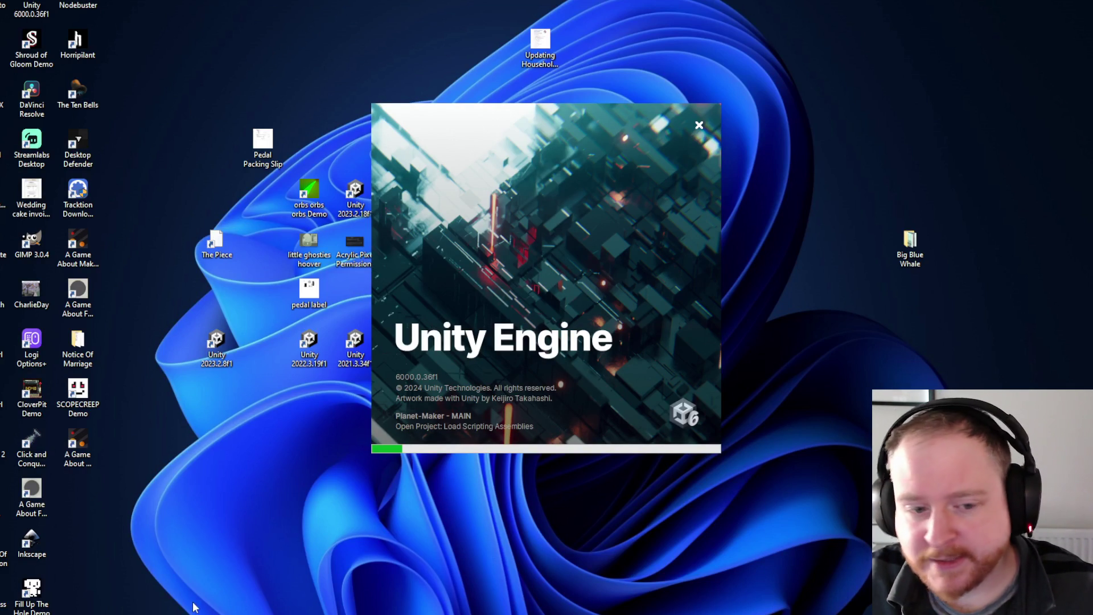
# Search Windows for 'git', then dismiss the search without launching anything.
pyautogui.press('super')
pyautogui.write('git')
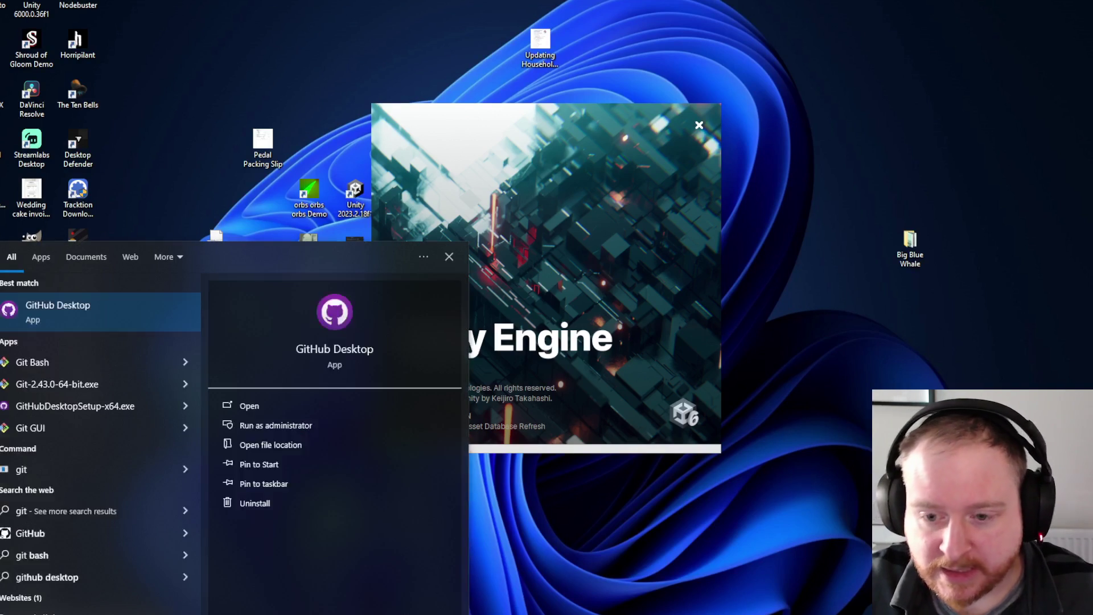
pyautogui.press('Escape')
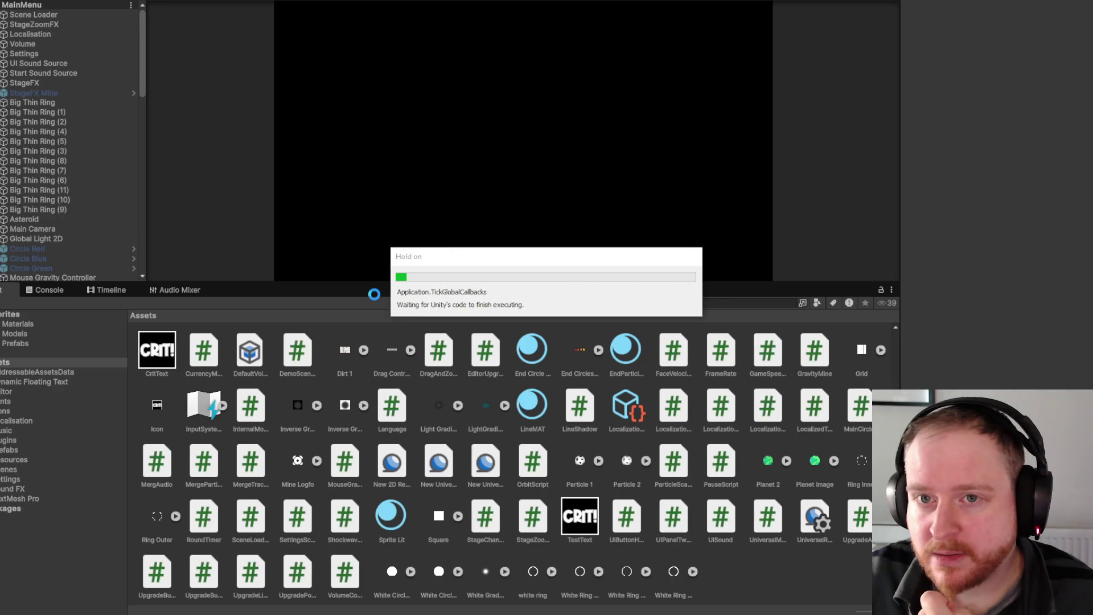
# Enter Play mode with Ctrl+P to test MainMenu, then stop it.
pyautogui.hotkey('ctrl', 'p')
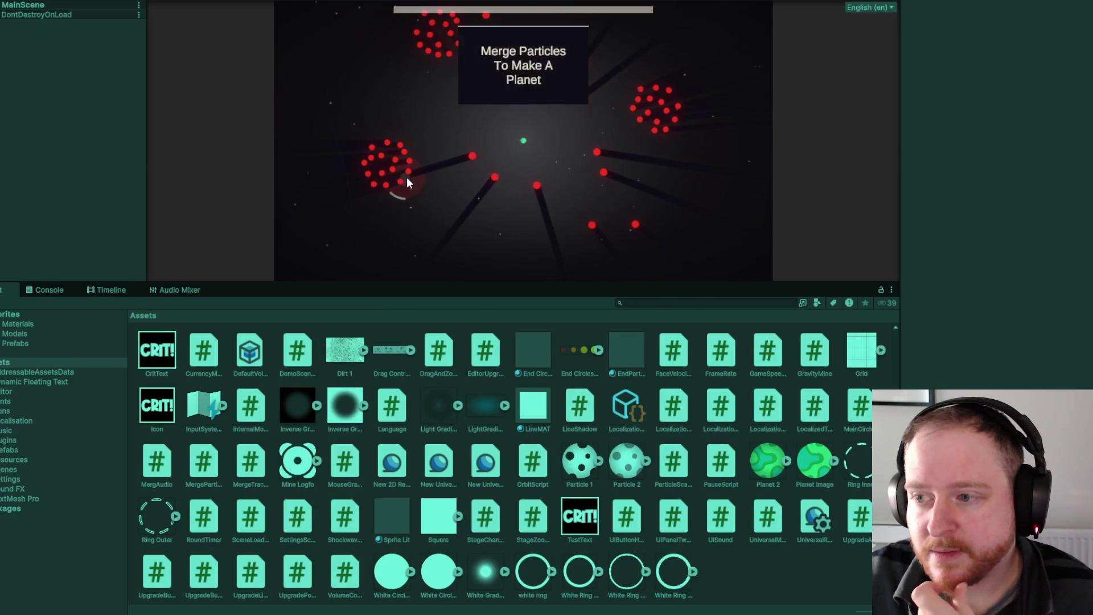
pyautogui.hotkey('ctrl', 'p')
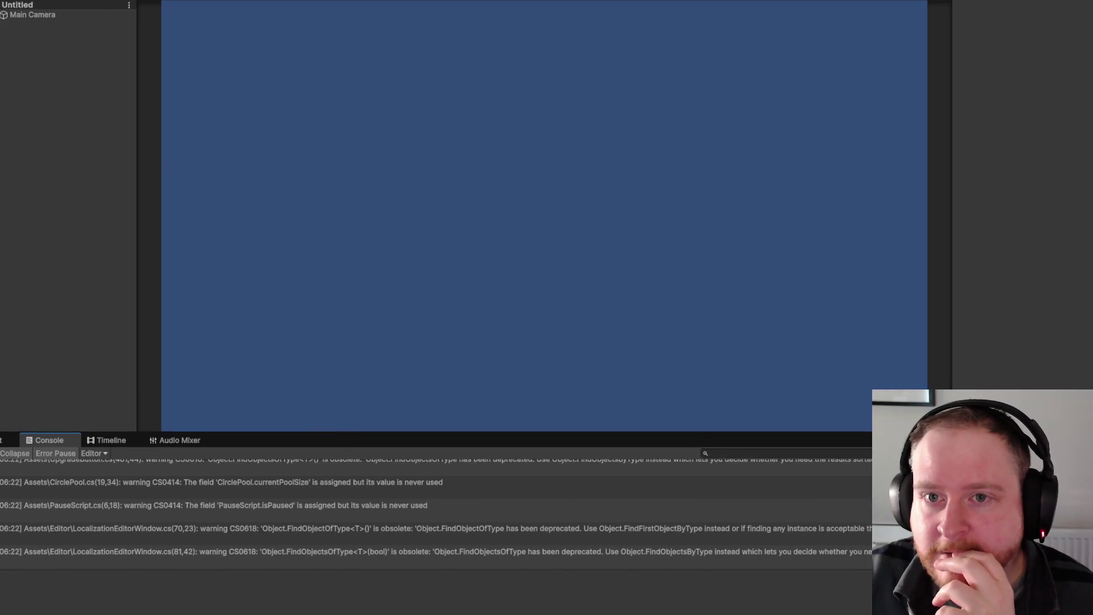
# Open SampleScene from recent scenes and show the Project Assets browser.
pyautogui.click(17, 1)
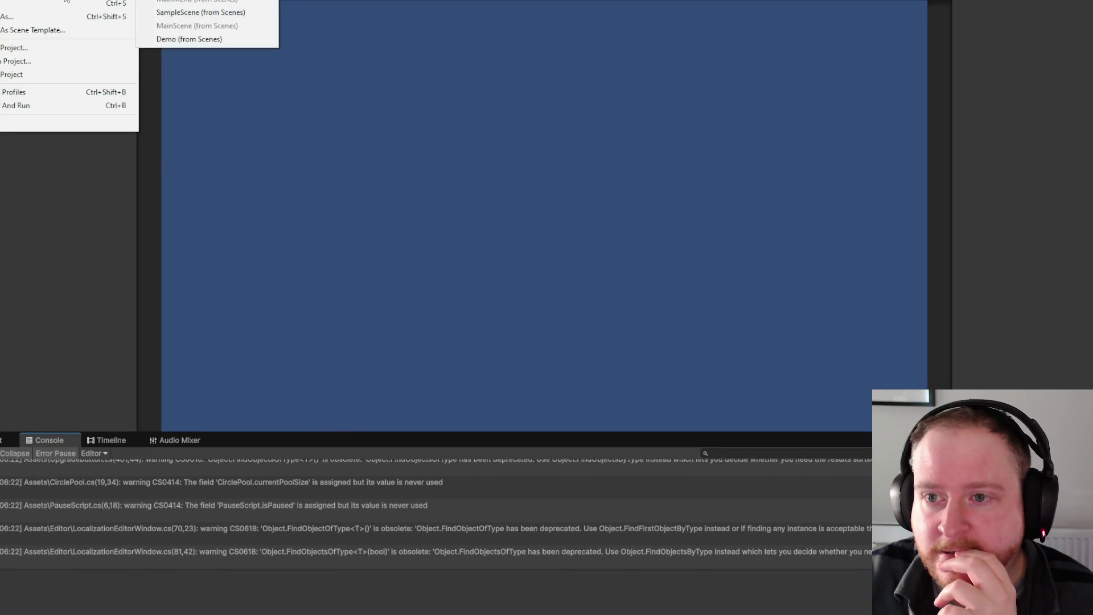
pyautogui.click(230, 12)
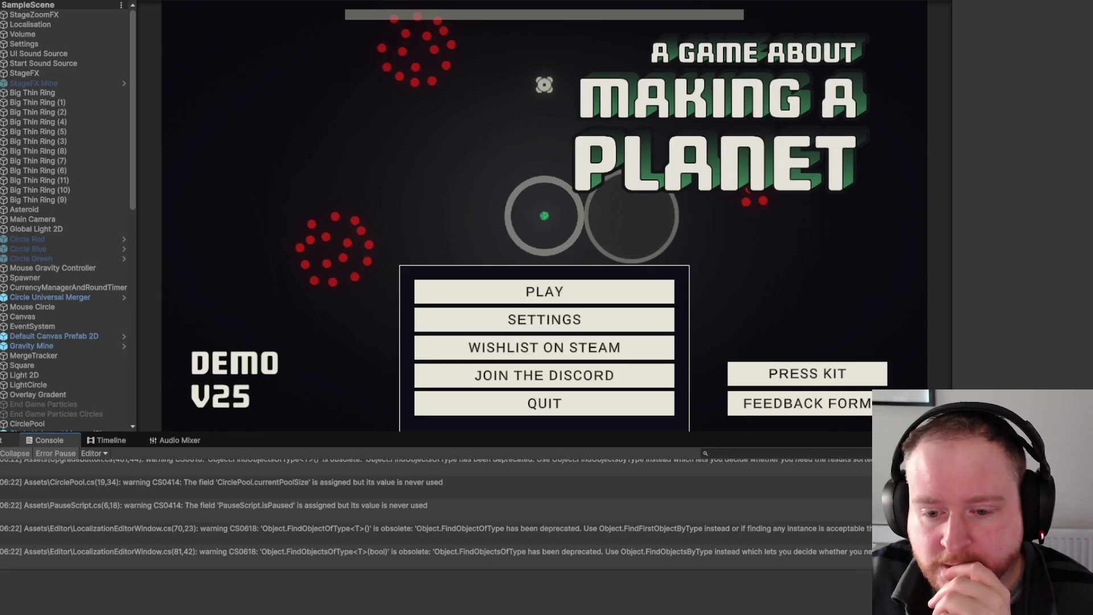
pyautogui.click(9, 440)
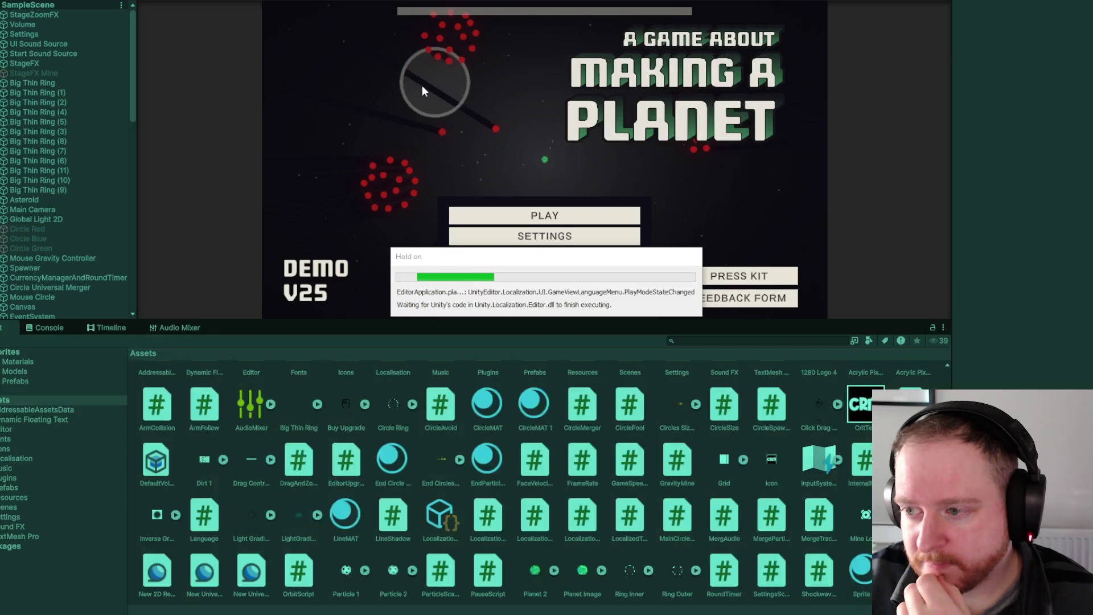
# Play-test SampleScene: merge a particle cluster, pause, resume, then exit Play mode.
pyautogui.click(498, 220)
pyautogui.moveTo(378, 190)
pyautogui.mouseDown()
pyautogui.moveTo(393, 200)
pyautogui.moveTo(391, 192)
pyautogui.mouseUp()
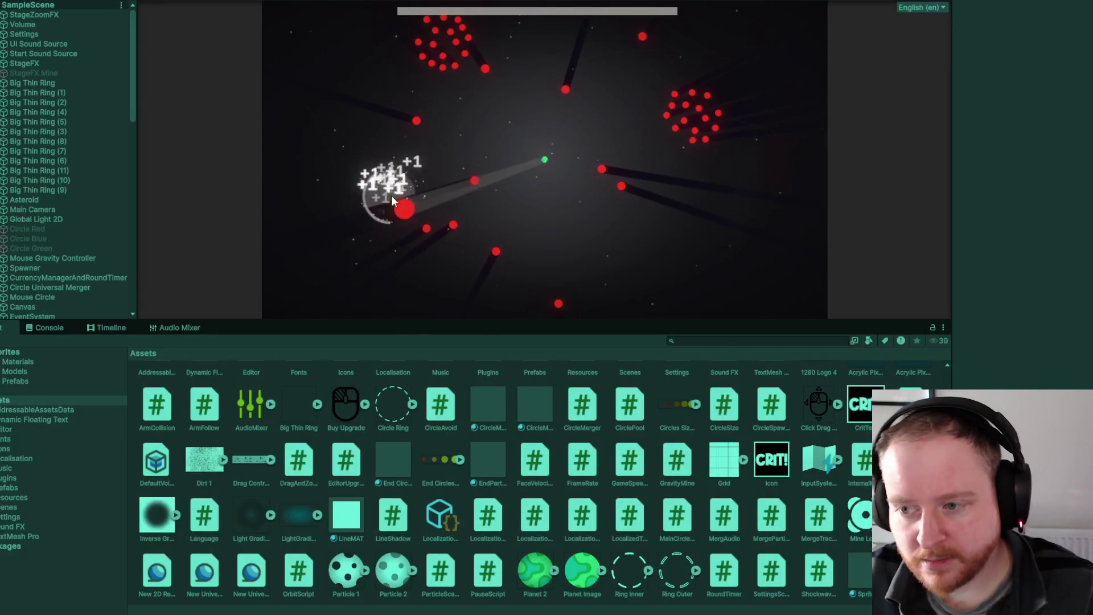
pyautogui.press('Escape')
pyautogui.click(522, 210)
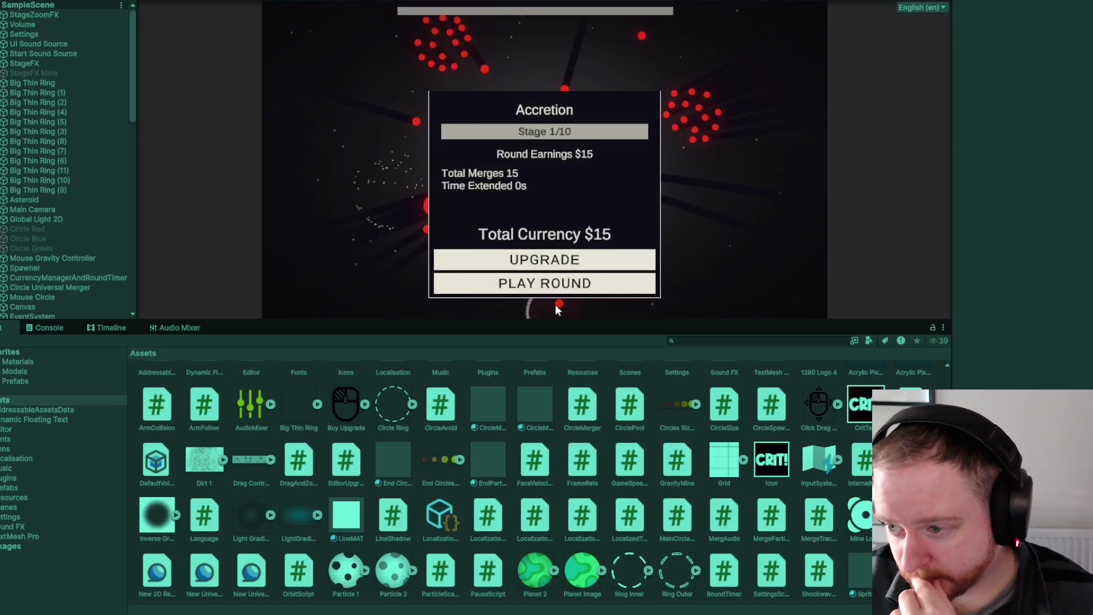
pyautogui.hotkey('ctrl', 'p')
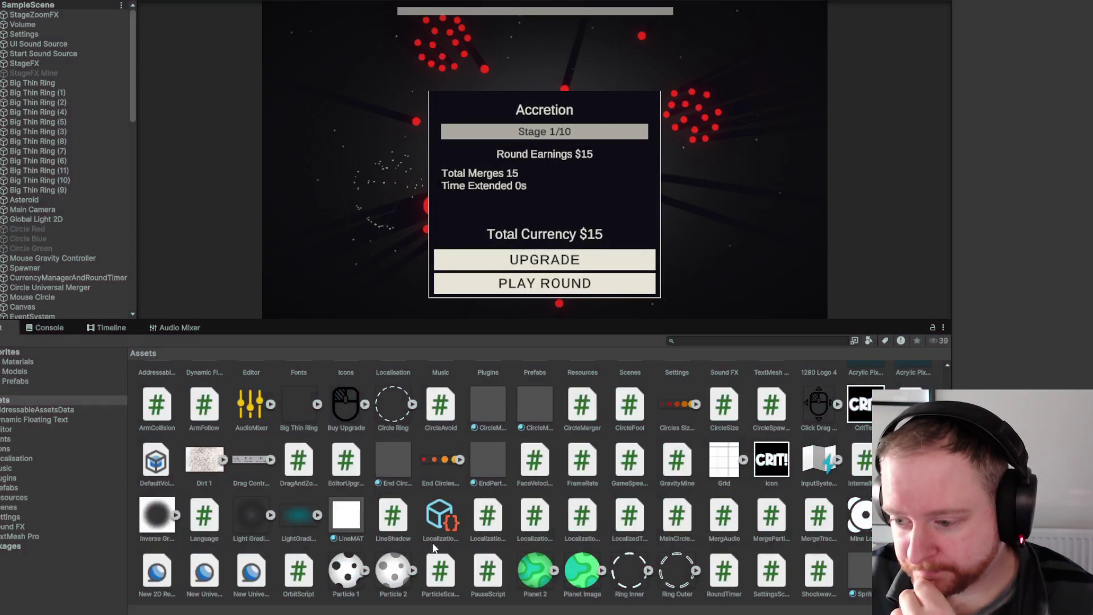
pyautogui.click(444, 525)
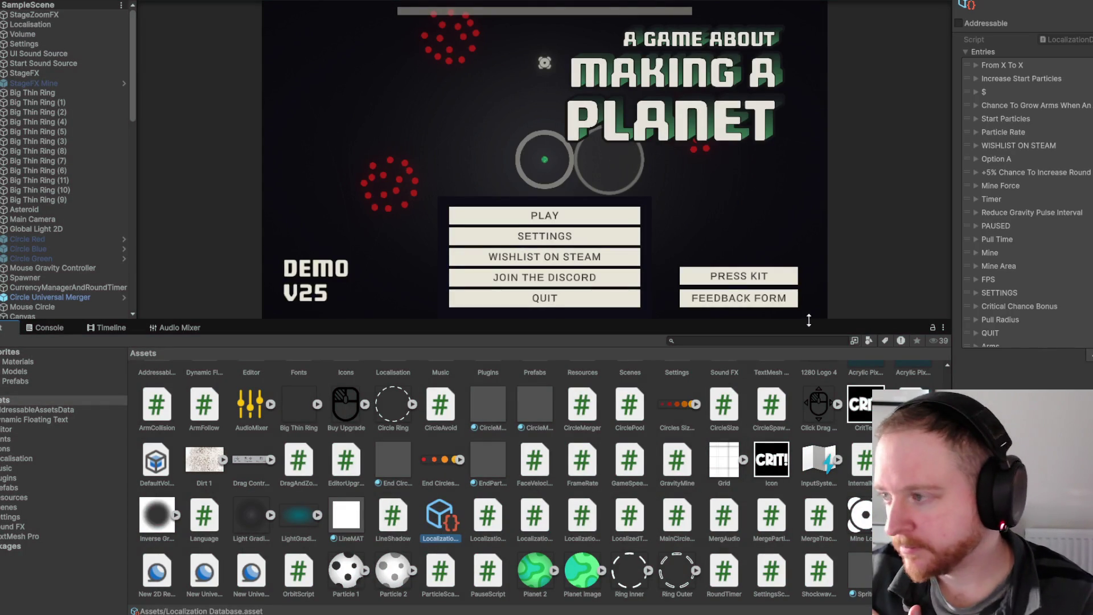
# Scroll through the LocalizationDatabase entries in the Inspector.
pyautogui.scroll(-10, 1019, 150)
pyautogui.scroll(-15, 1019, 150)
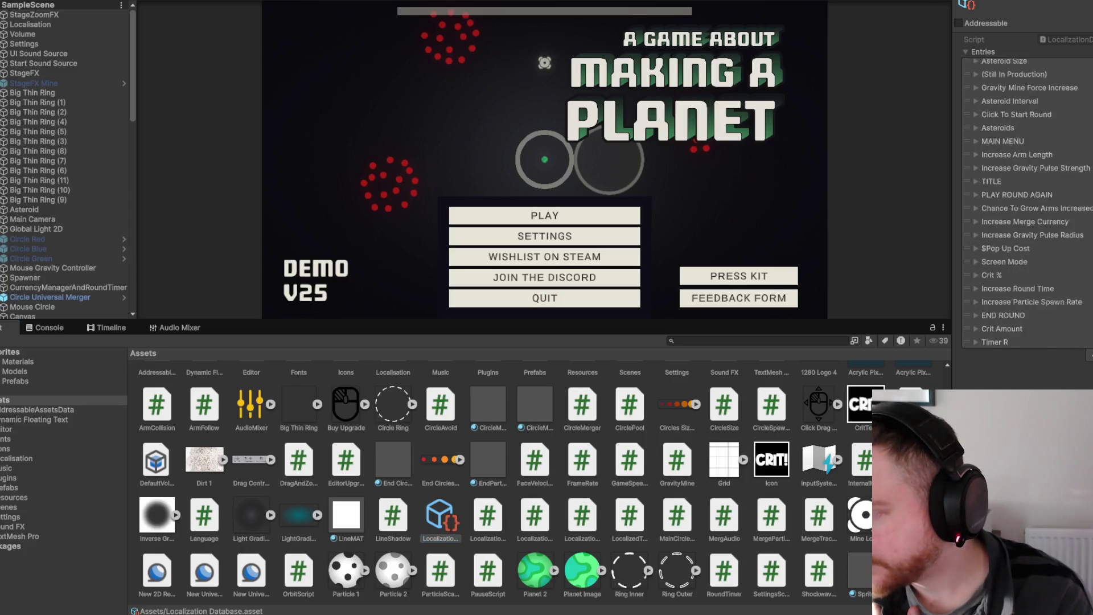
pyautogui.scroll(10, 1019, 151)
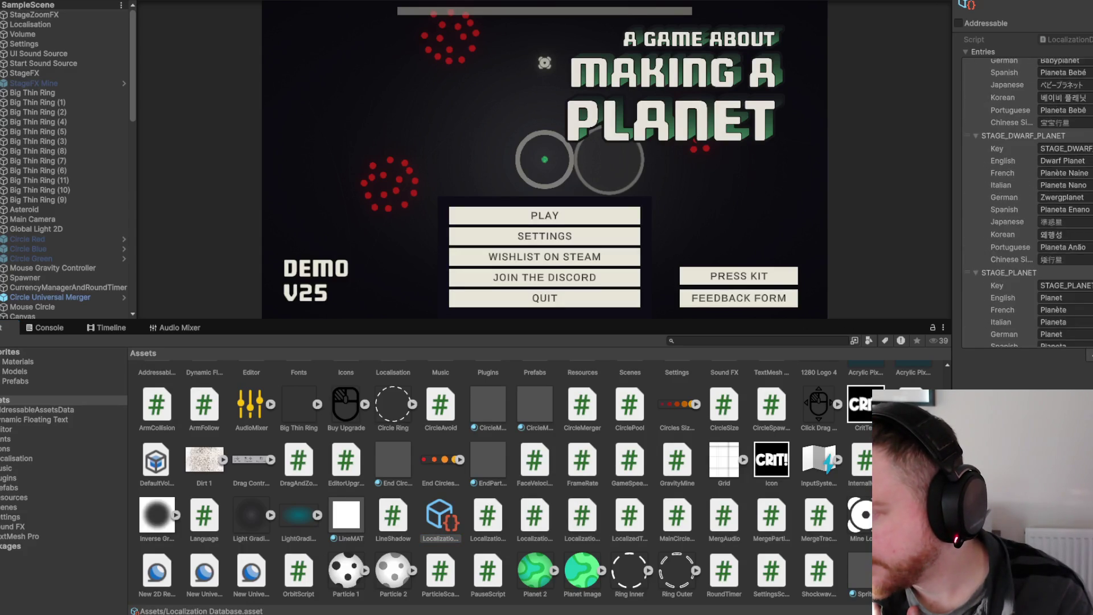
pyautogui.scroll(3, 1019, 150)
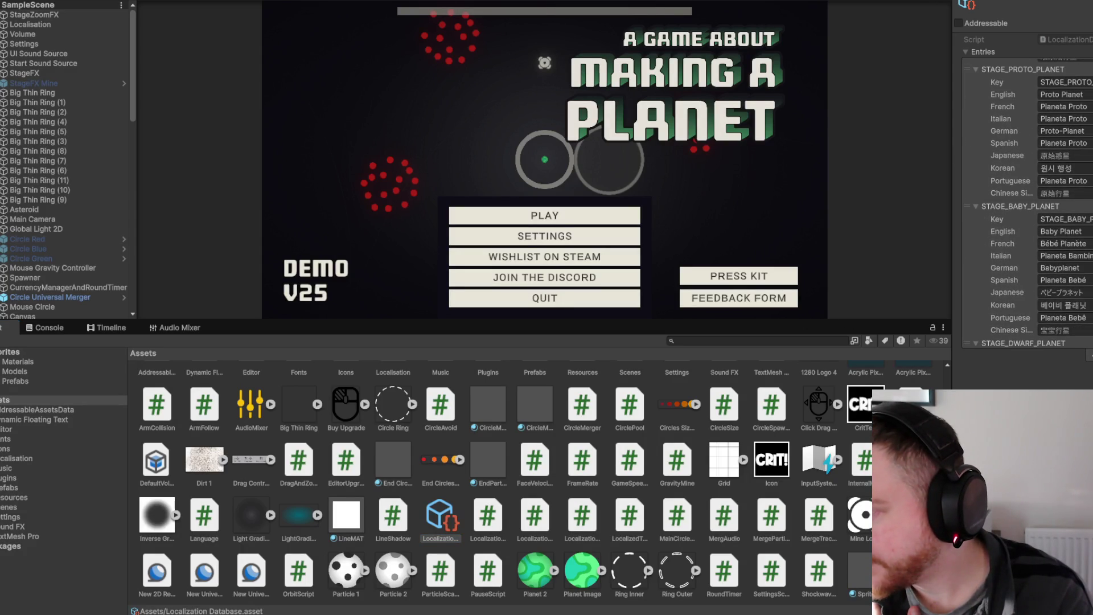
# Widen the Inspector, review stage entries like STAGE_DWARF_PLANETESIMAL, then hide Unity with Win+D.
pyautogui.moveTo(952, 193); pyautogui.dragTo(849, 199)
pyautogui.scroll(9, 899, 210)
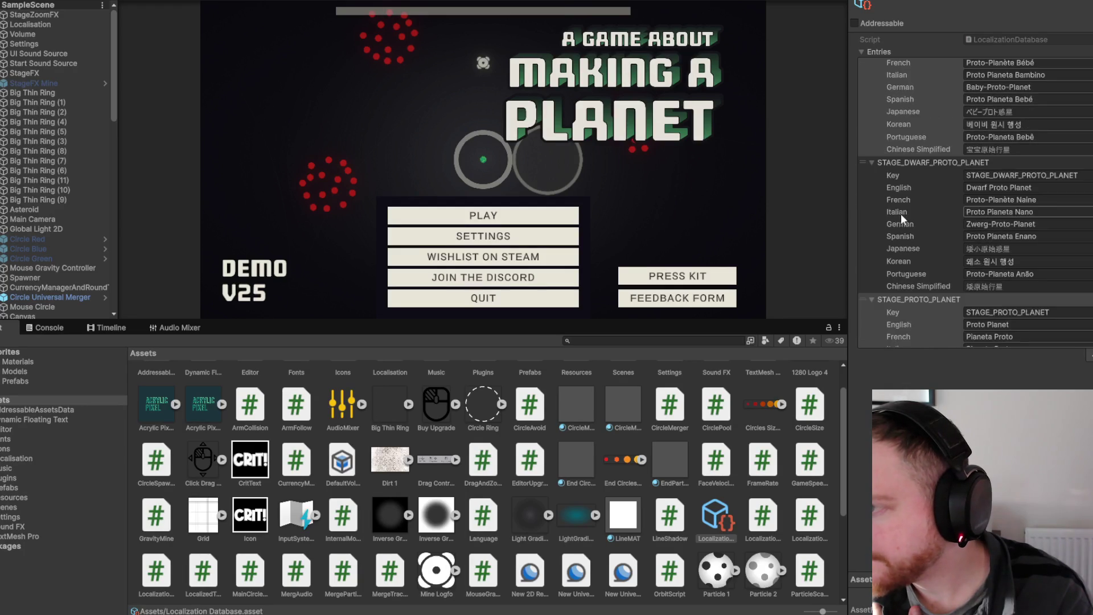
pyautogui.scroll(4, 901, 213)
pyautogui.scroll(4, 901, 213)
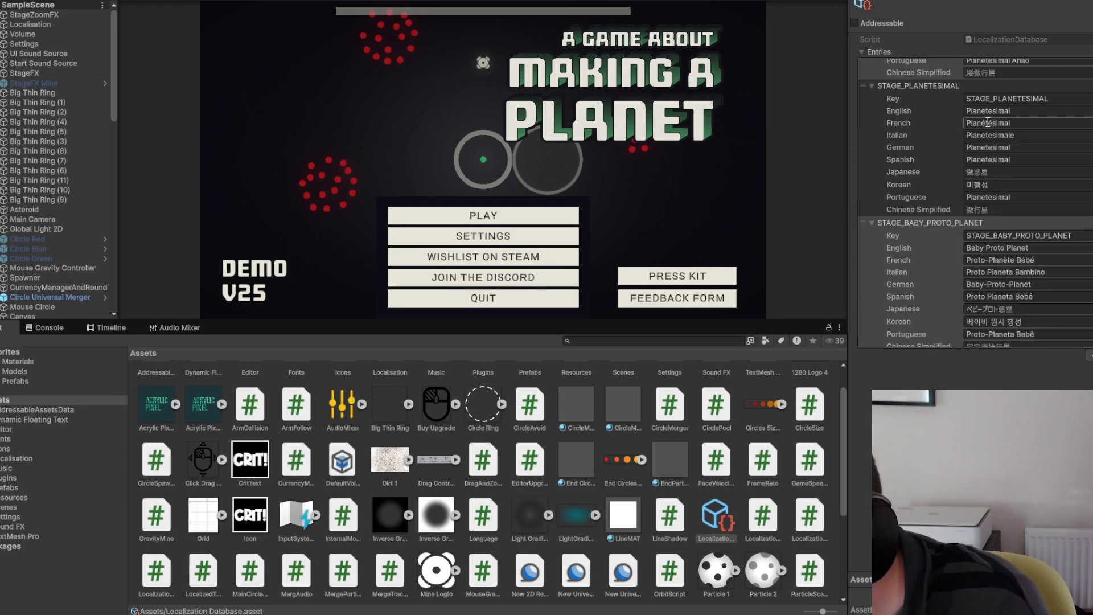
pyautogui.scroll(6, 1076, 195)
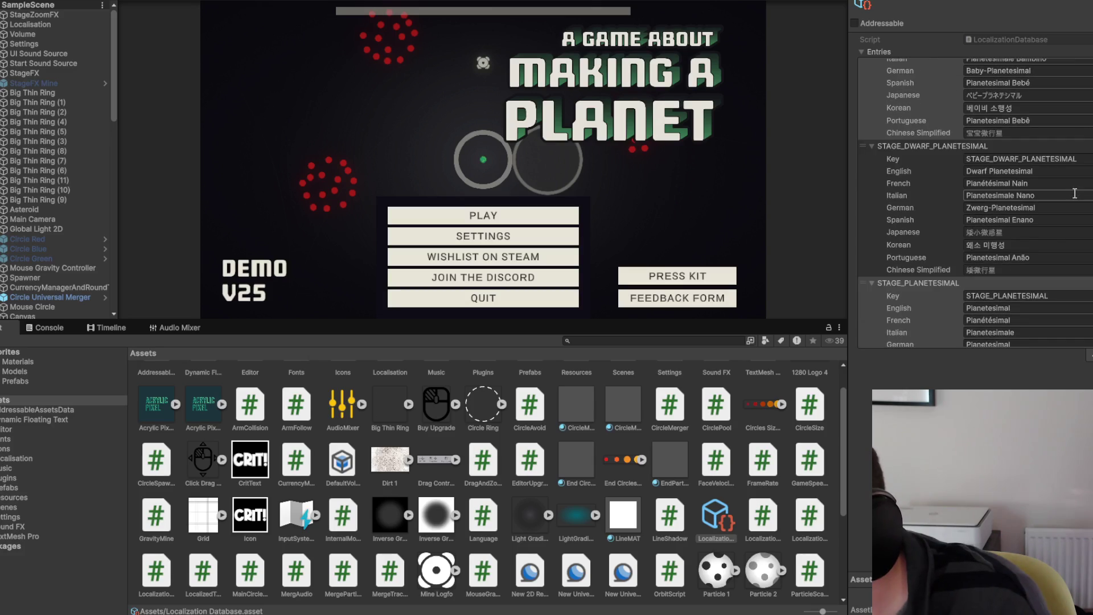
pyautogui.scroll(2, 1090, 195)
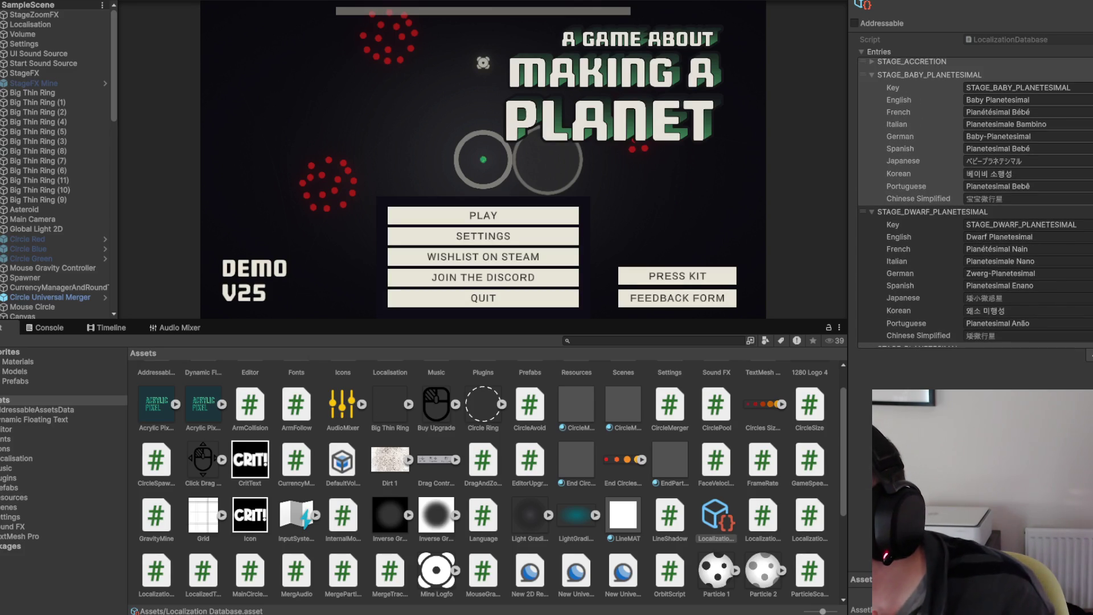
pyautogui.scroll(2, 929, 190)
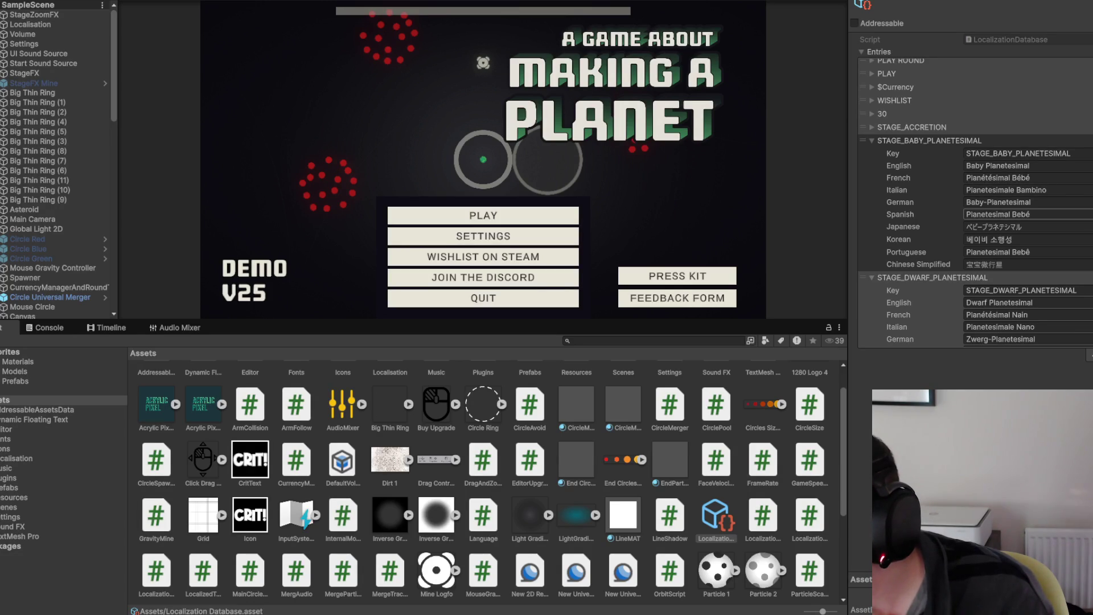
pyautogui.scroll(-5, 996, 205)
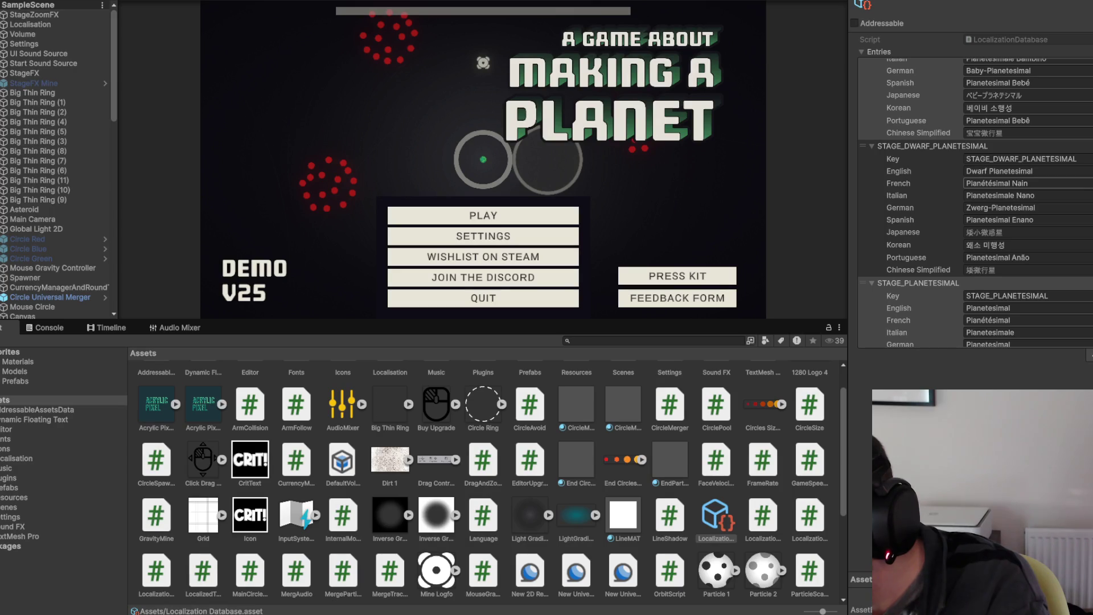
pyautogui.scroll(-4, 974, 188)
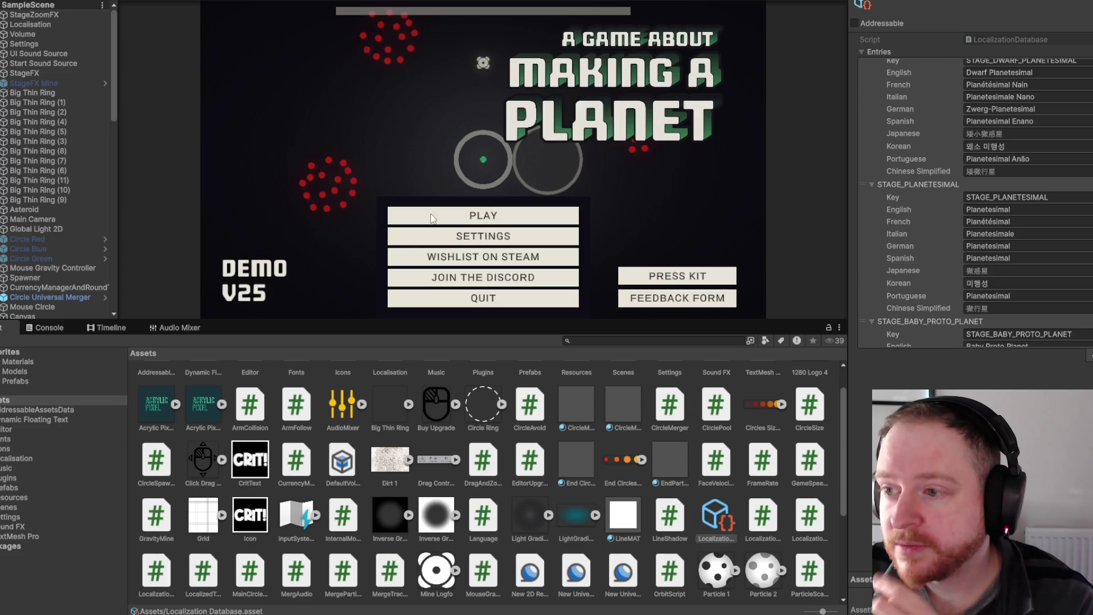
pyautogui.press('super+d')
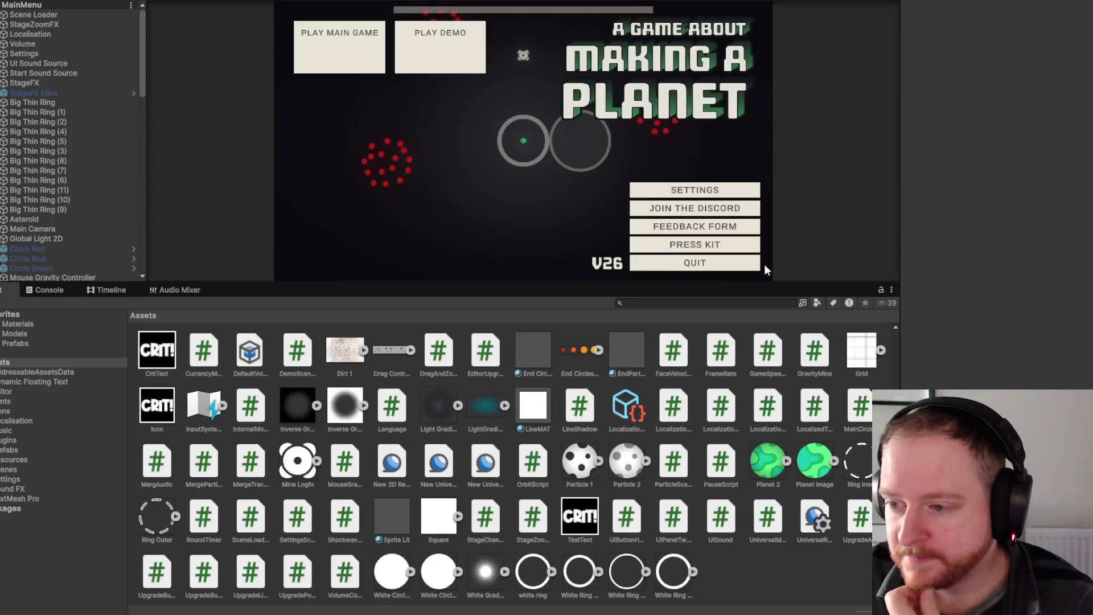
# Drag the panel splitters to enlarge the Game view over the project assets.
pyautogui.moveTo(900, 236); pyautogui.dragTo(1010, 239)
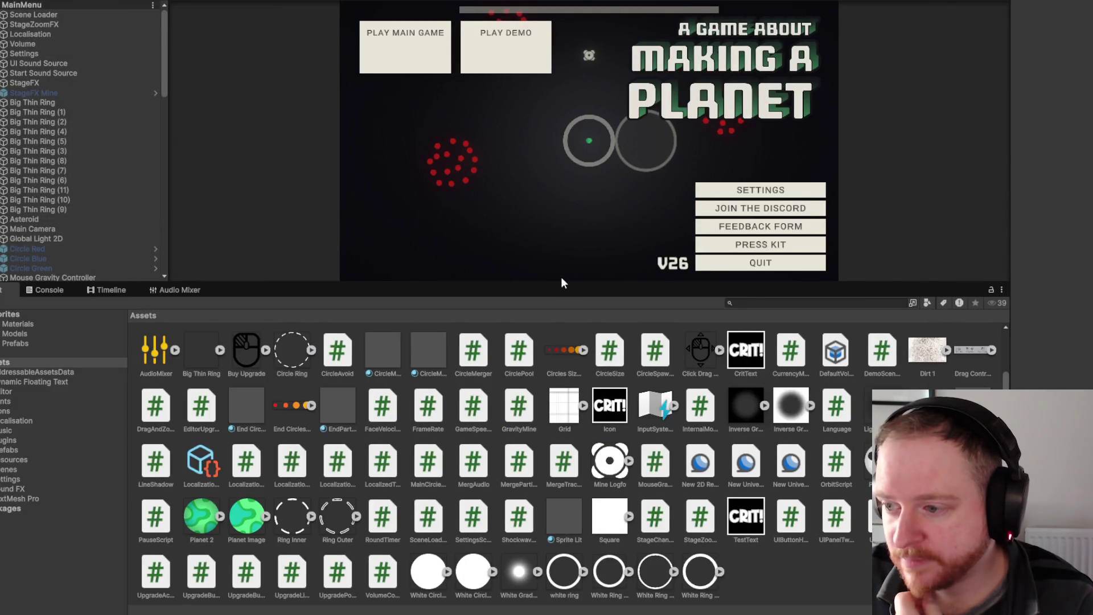
pyautogui.moveTo(559, 280); pyautogui.dragTo(551, 473)
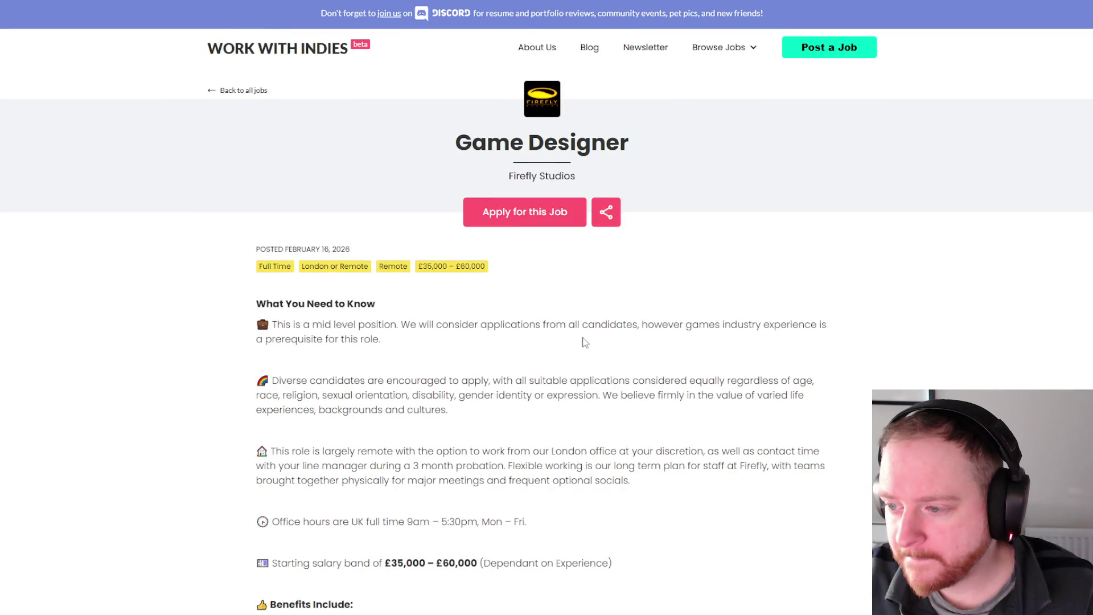
# Scroll through the Firefly Studios Game Designer job post.
pyautogui.scroll(-1, 364, 296)
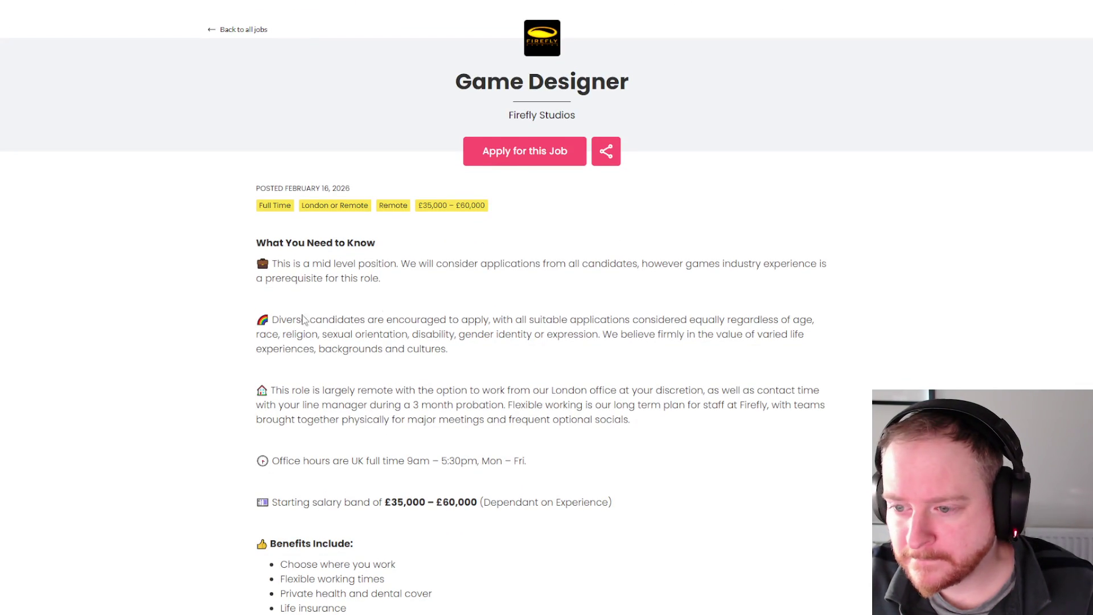
pyautogui.scroll(-2, 342, 307)
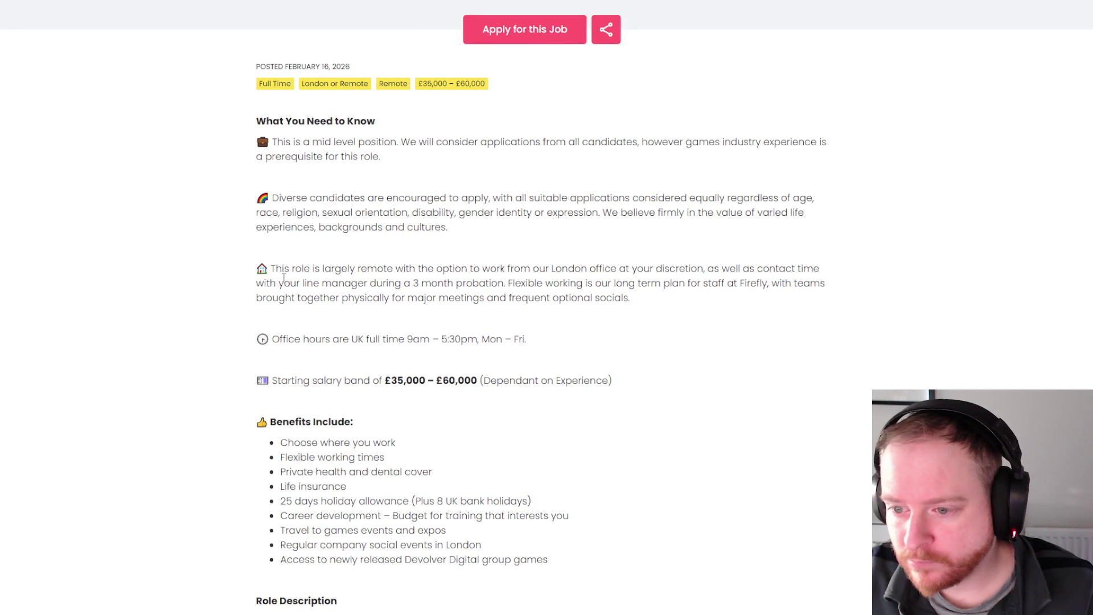
pyautogui.scroll(-1, 287, 275)
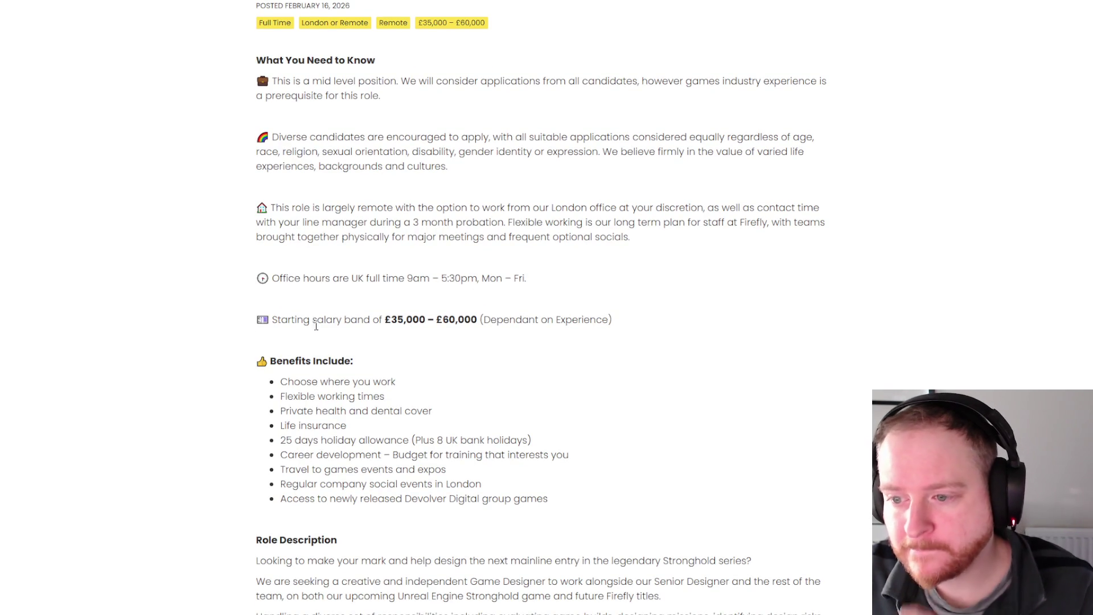
pyautogui.scroll(-3, 519, 306)
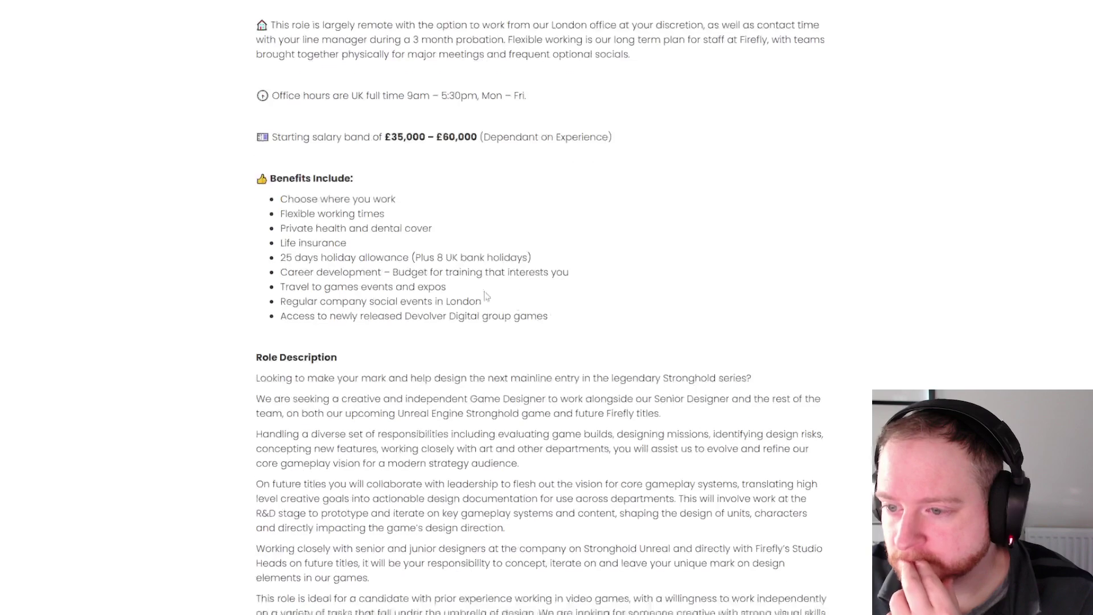
pyautogui.scroll(-2, 282, 200)
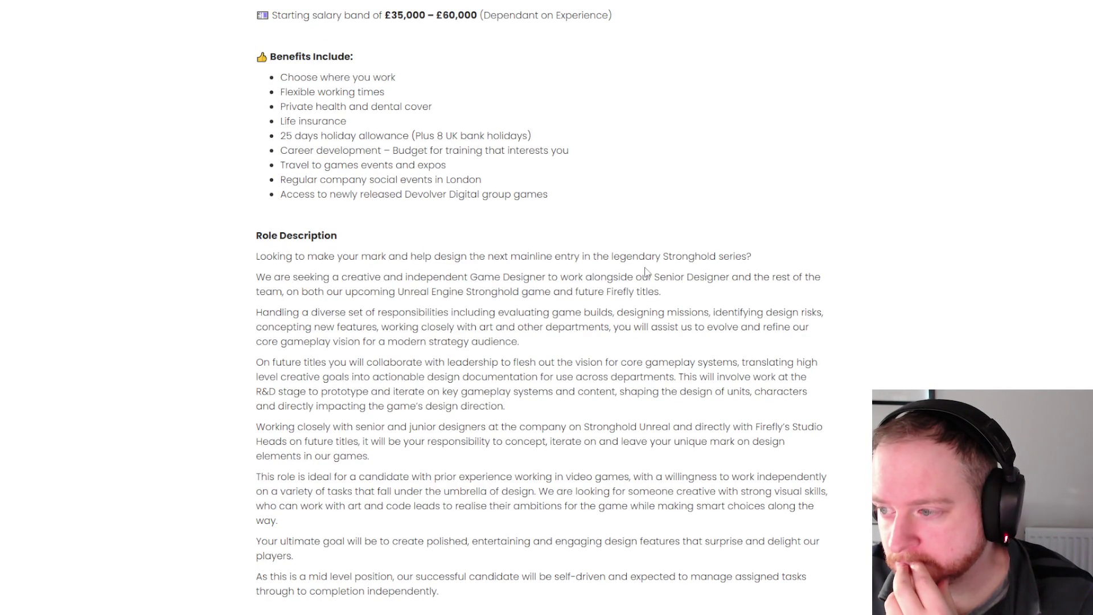
# Select 'Stronghold' in the role description and web-search 'stronghold games'.
pyautogui.moveTo(664, 258); pyautogui.dragTo(717, 257)
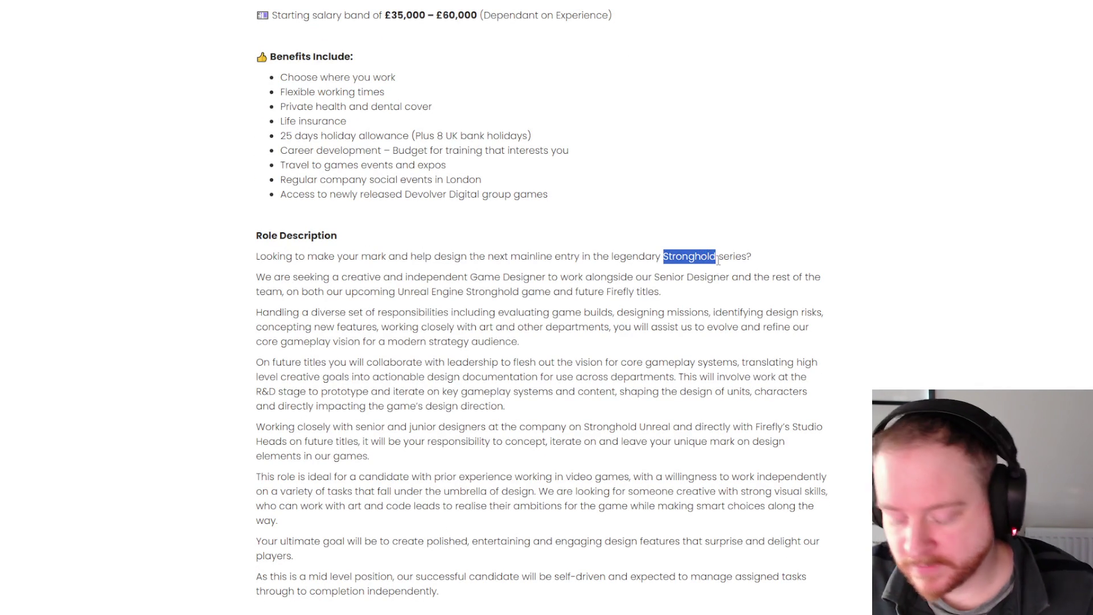
pyautogui.write('games')
pyautogui.press('Return')
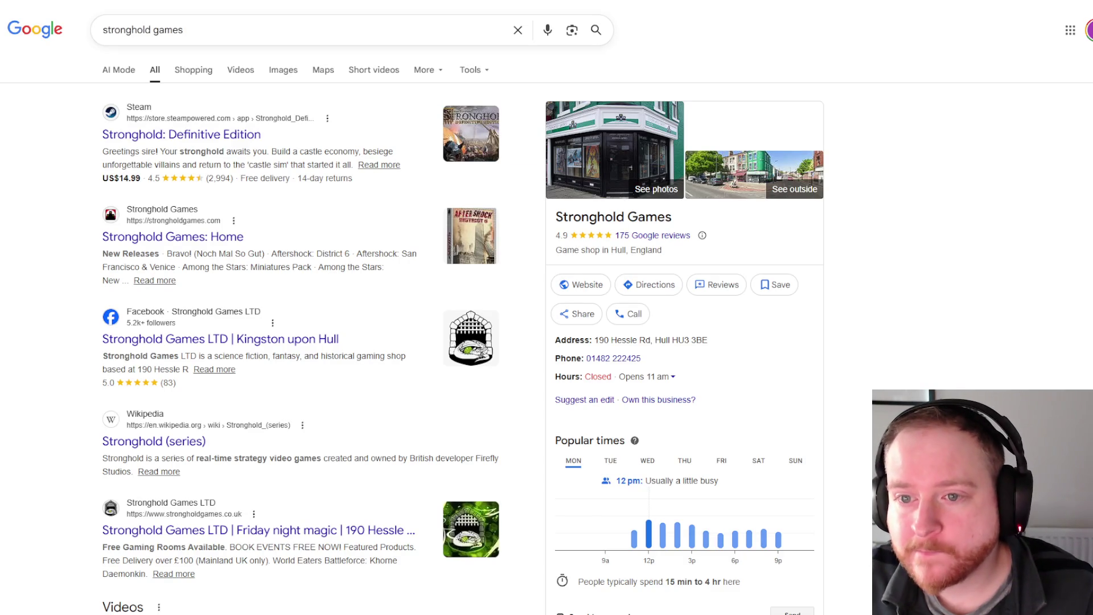
# Open the Stronghold: Definitive Edition Steam page and watch its trailer fullscreen.
pyautogui.click(228, 138)
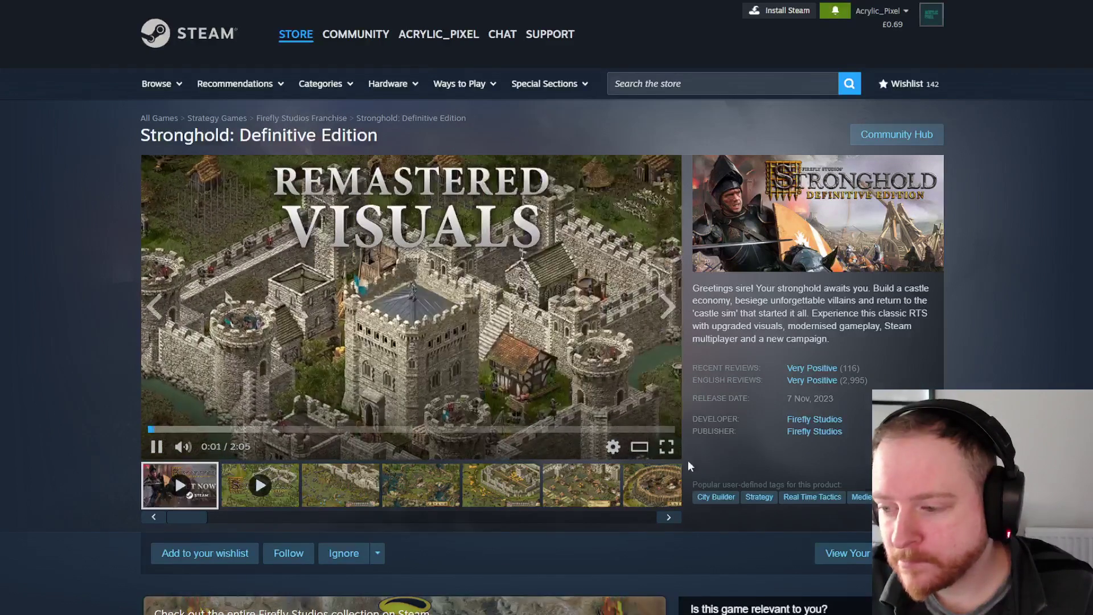
pyautogui.click(668, 447)
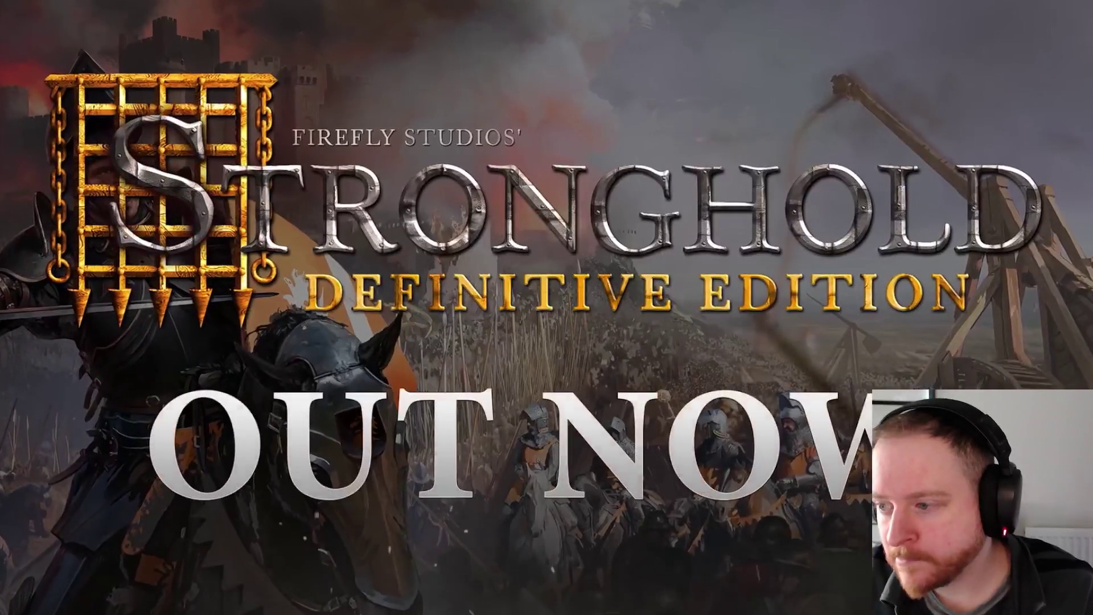
pyautogui.scroll(-3, 948, 251)
pyautogui.scroll(-2, 954, 254)
pyautogui.scroll(2, 954, 256)
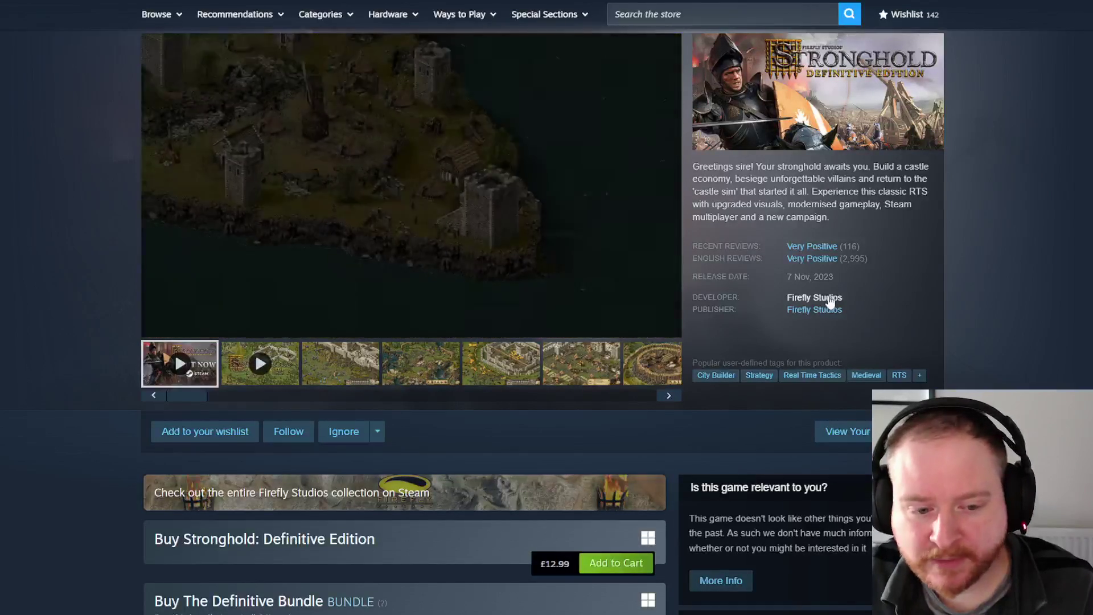
# Open the Firefly Studios developer page and scroll through its New Releases.
pyautogui.click(829, 298)
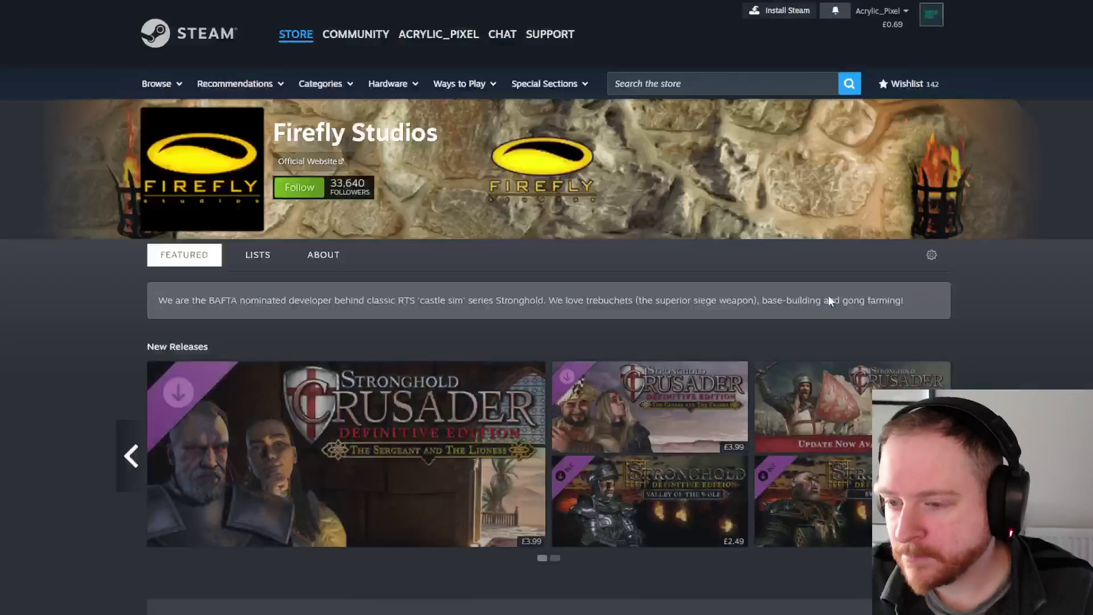
pyautogui.scroll(-5, 814, 210)
pyautogui.scroll(-4, 827, 215)
pyautogui.scroll(-2, 259, 273)
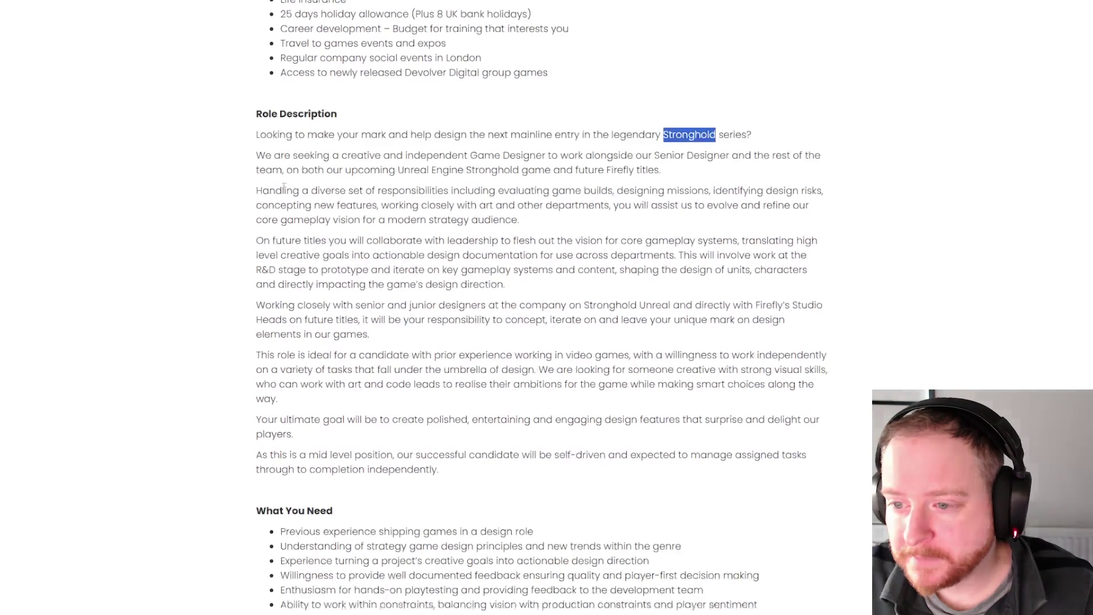
# Scroll past the Firefly Game Designer description to Yarn Games' Strategy Game Designer listing.
pyautogui.scroll(-3, 262, 239)
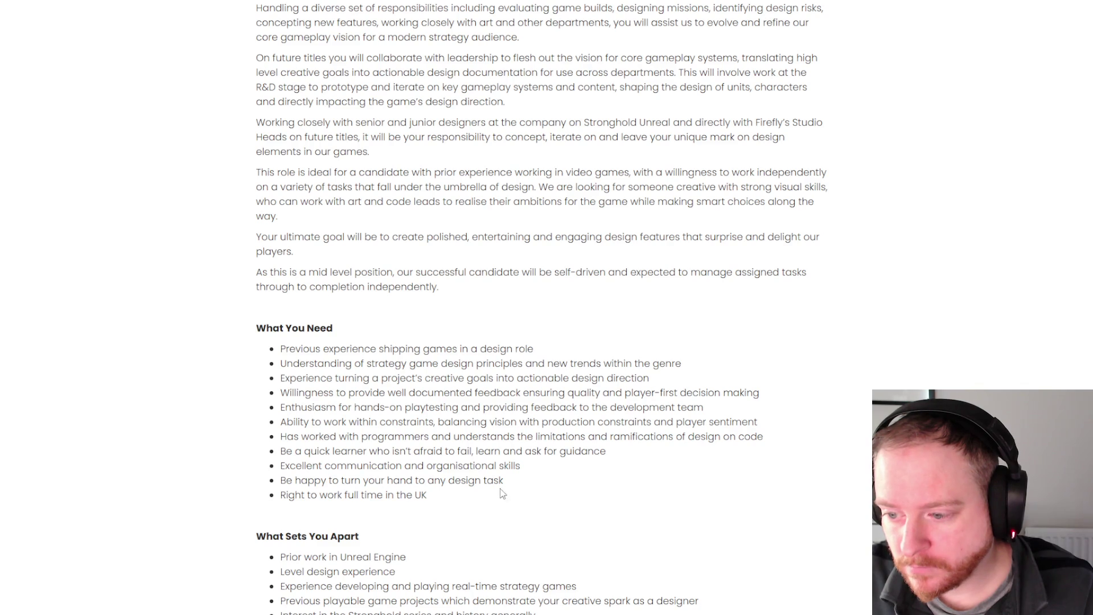
pyautogui.scroll(-2, 391, 469)
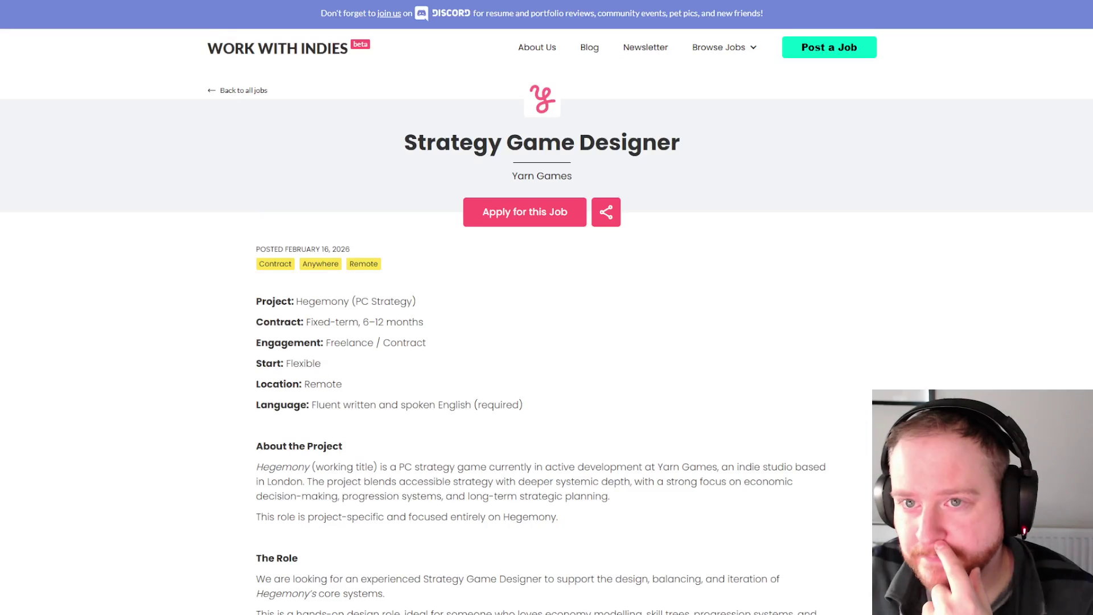
# Review the Yarn Games listing and select its text from the job title through How to Apply.
pyautogui.scroll(-1, 844, 237)
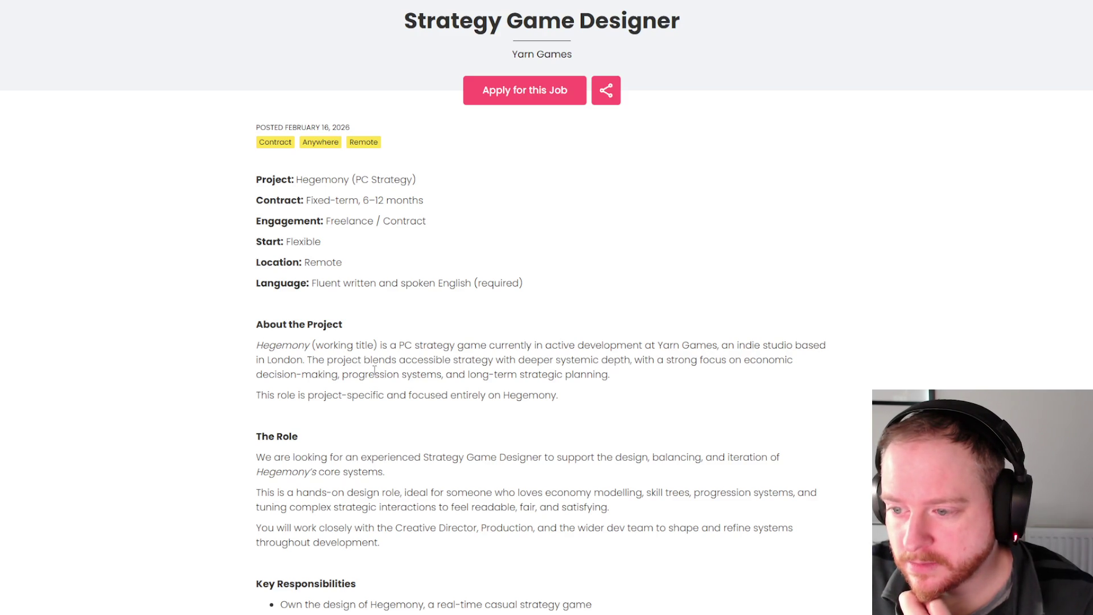
pyautogui.scroll(-3, 248, 319)
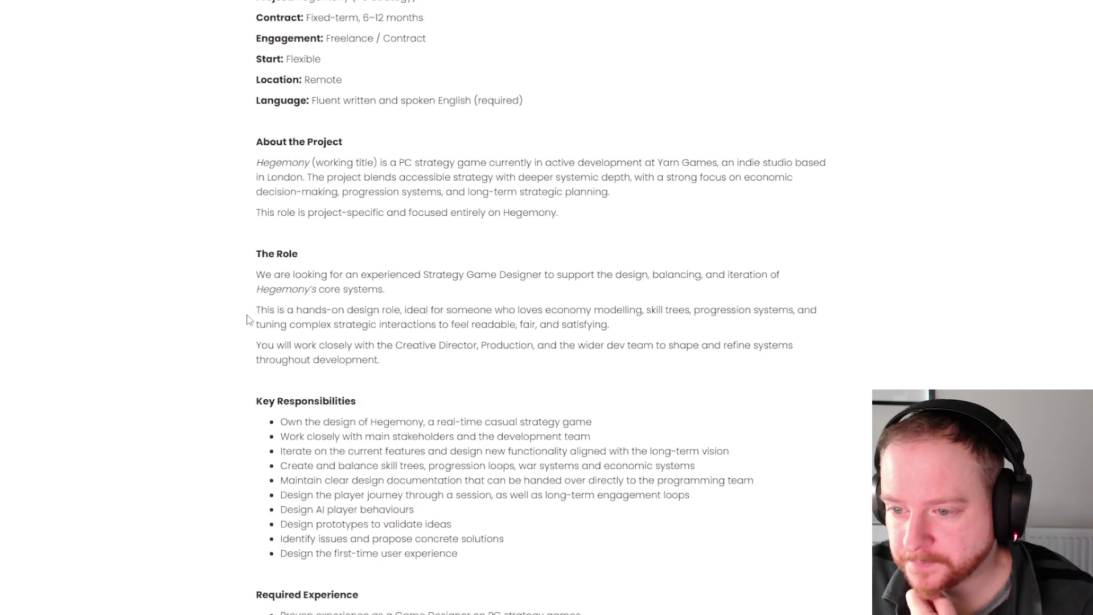
pyautogui.scroll(-2, 291, 286)
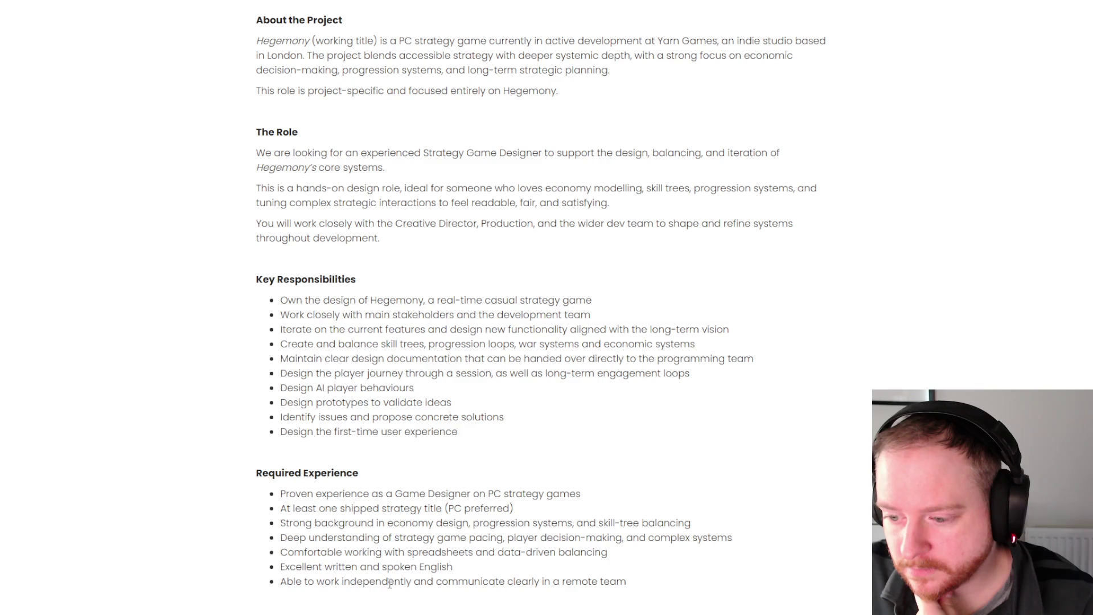
pyautogui.scroll(-2, 636, 515)
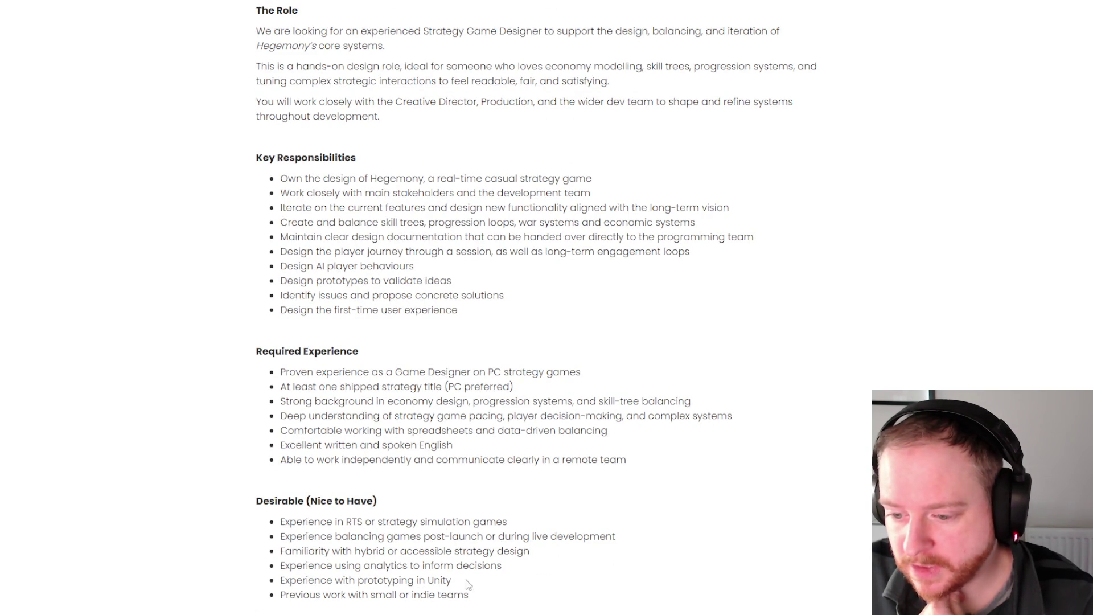
pyautogui.scroll(1, 456, 587)
pyautogui.scroll(-4, 399, 578)
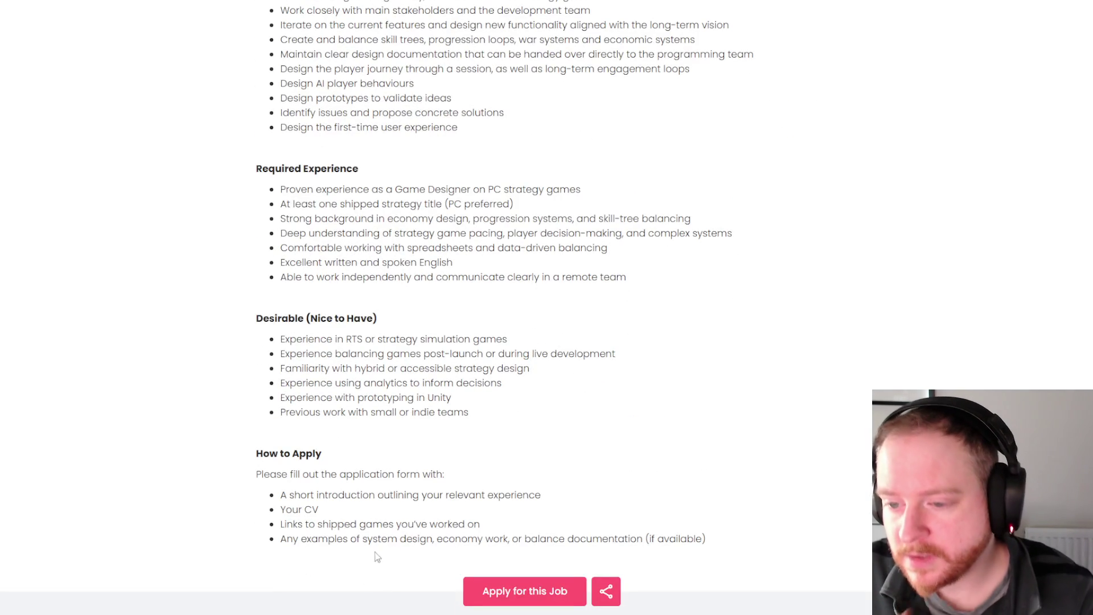
pyautogui.scroll(6, 514, 437)
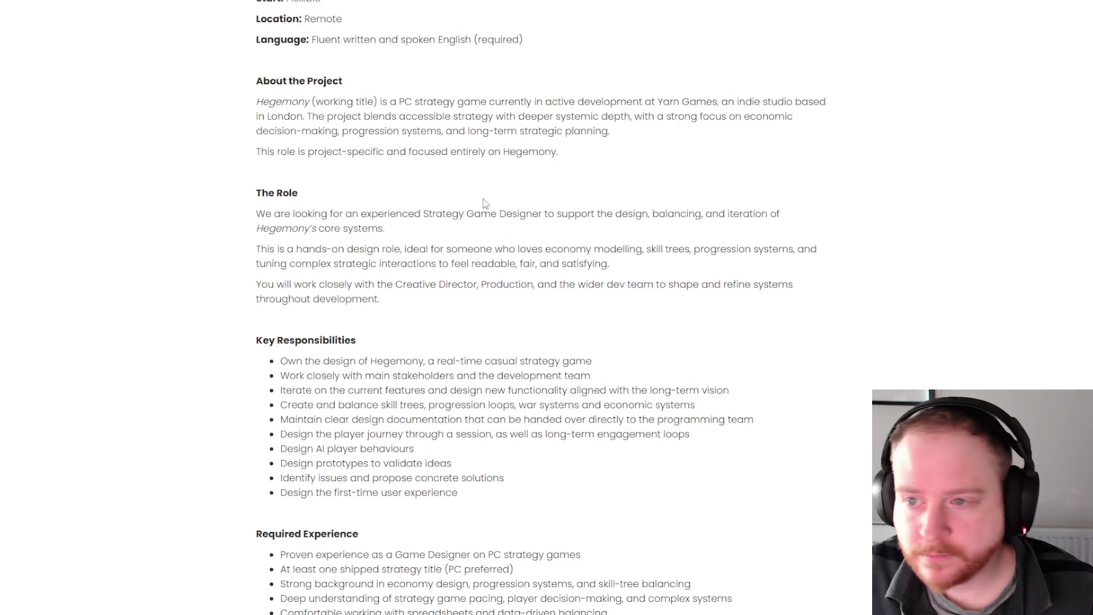
pyautogui.scroll(5, 493, 207)
pyautogui.moveTo(407, 81)
pyautogui.mouseDown()
pyautogui.moveTo(809, 198)
pyautogui.moveTo(778, 112)
pyautogui.moveTo(749, 105)
pyautogui.moveTo(756, 120)
pyautogui.mouseUp()
pyautogui.scroll(-15, 808, 193)
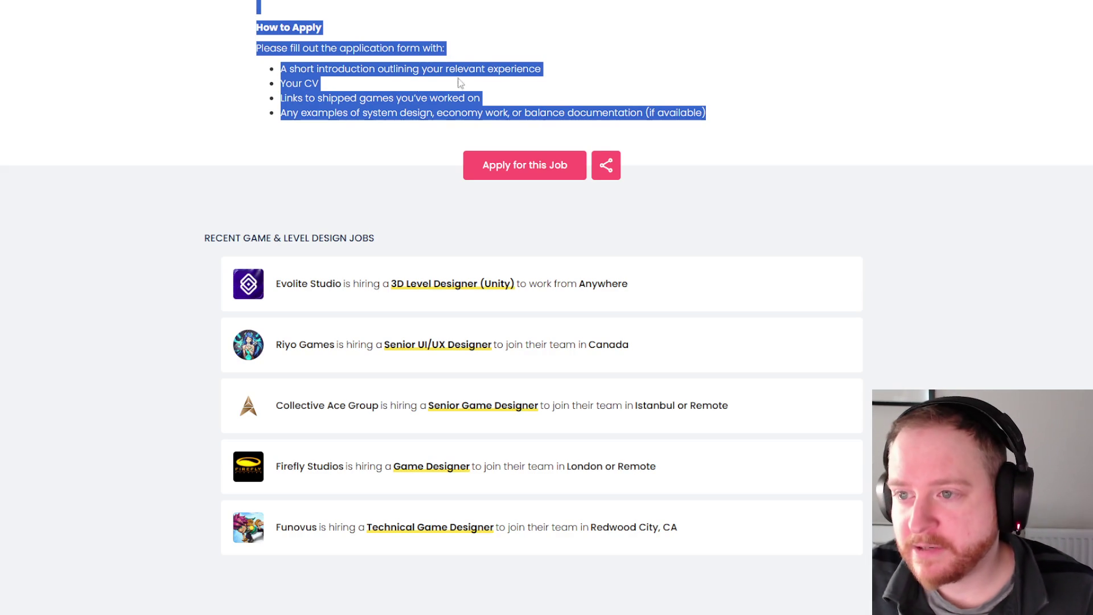
# Copy the selected listing text, then follow 'Apply for this Job', accepting the Bitly cookie dialog.
pyautogui.rightClick(391, 98)
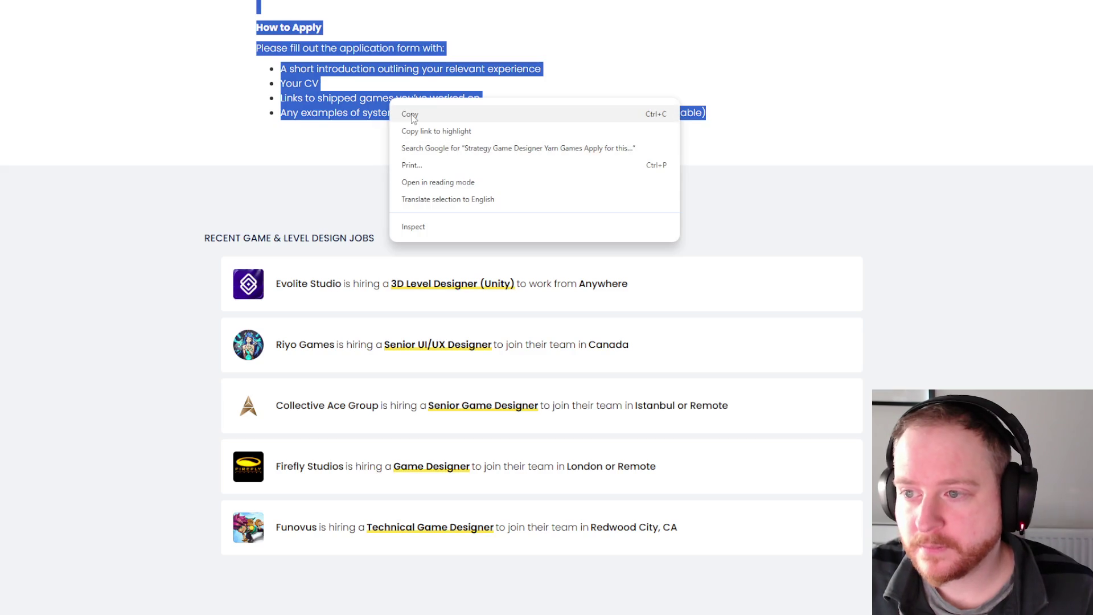
pyautogui.click(409, 112)
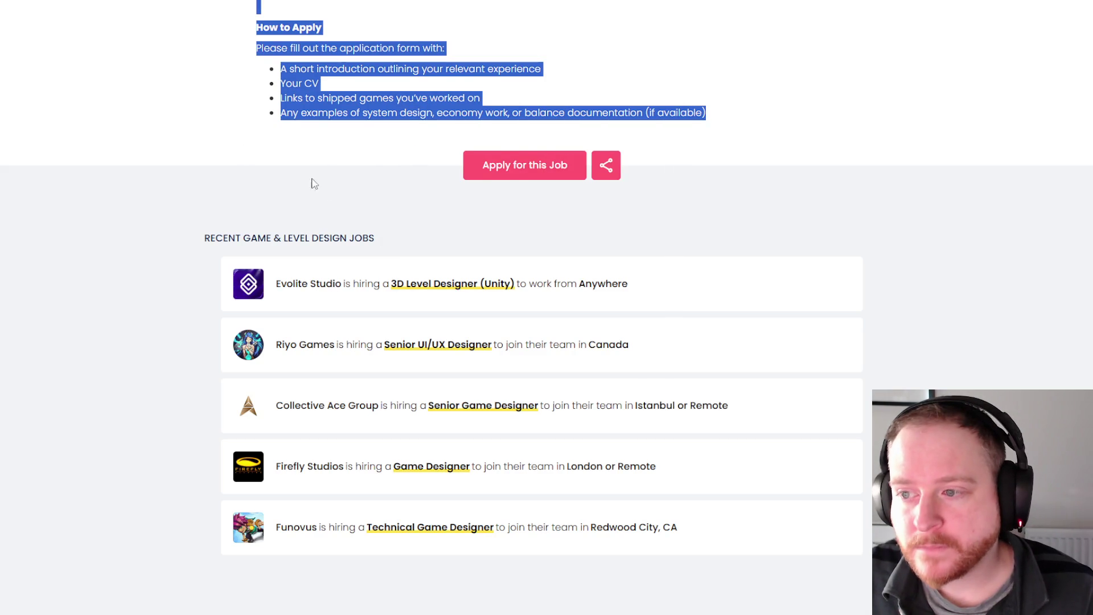
pyautogui.click(514, 171)
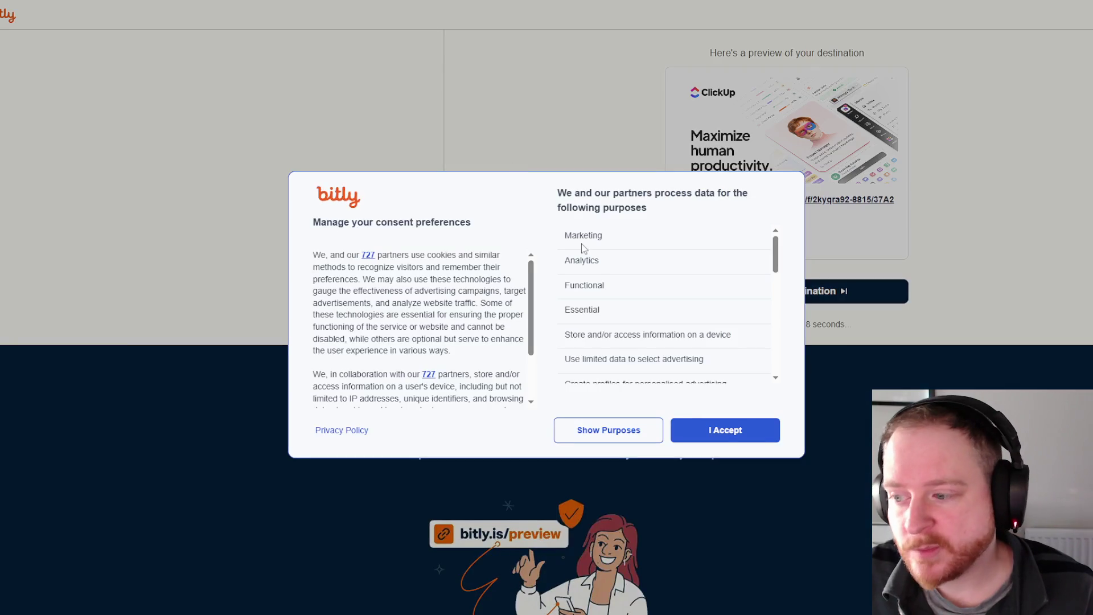
pyautogui.click(730, 430)
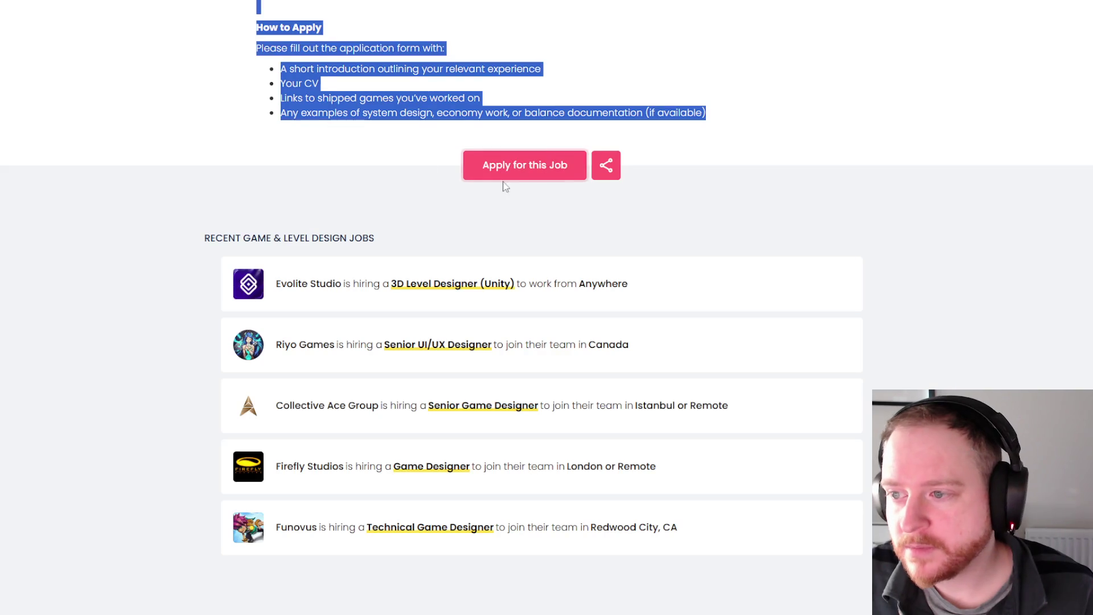
pyautogui.click(483, 174)
pyautogui.click(483, 172)
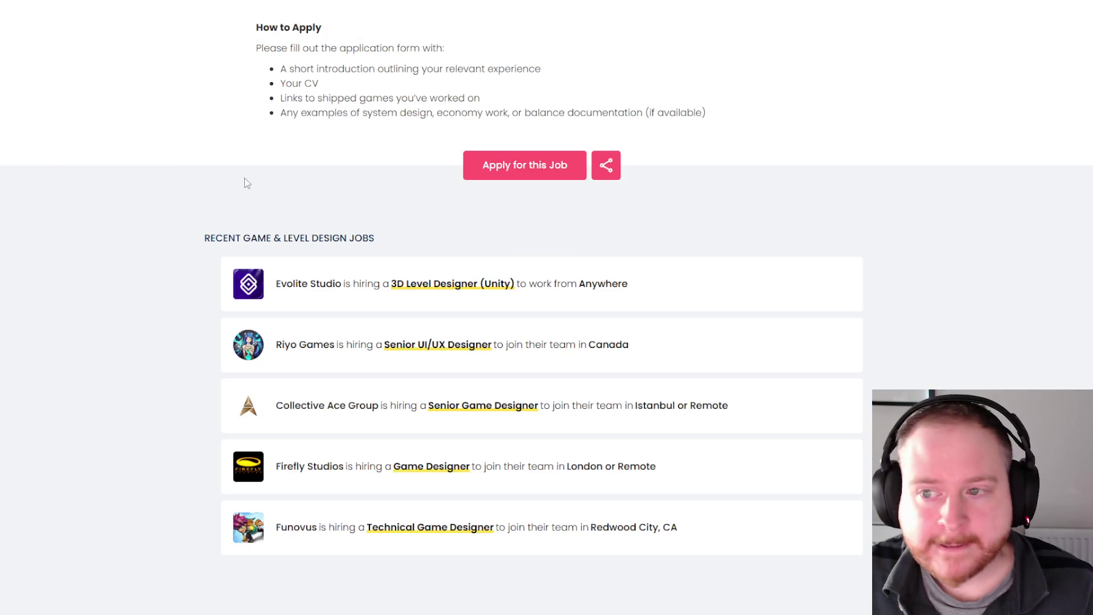
# Reselect the Desirable (Nice to Have) through How to Apply text, then Alt+Tab away from the browser.
pyautogui.scroll(5, 420, 205)
pyautogui.scroll(10, 420, 205)
pyautogui.moveTo(251, 176)
pyautogui.mouseDown()
pyautogui.moveTo(505, 203)
pyautogui.moveTo(524, 259)
pyautogui.mouseUp()
pyautogui.scroll(-5, 511, 202)
pyautogui.scroll(-5, 510, 202)
pyautogui.scroll(10, 515, 251)
pyautogui.moveTo(404, 142)
pyautogui.mouseDown()
pyautogui.moveTo(546, 176)
pyautogui.moveTo(685, 182)
pyautogui.moveTo(751, 240)
pyautogui.mouseUp()
pyautogui.scroll(-15, 557, 174)
pyautogui.scroll(-2, 556, 174)
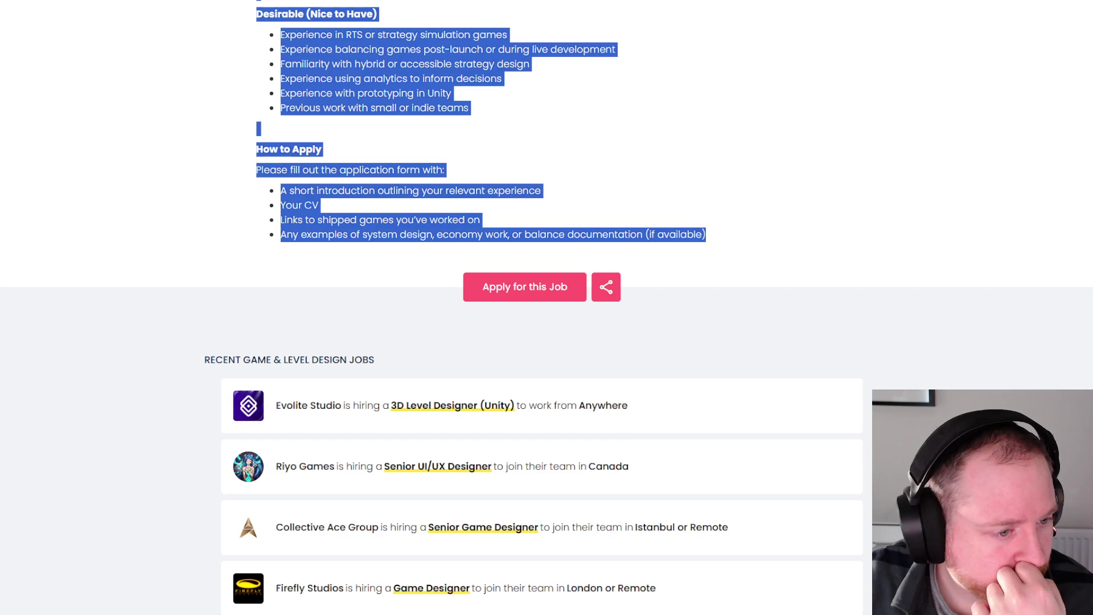
pyautogui.hotkey('alt', 'Tab')
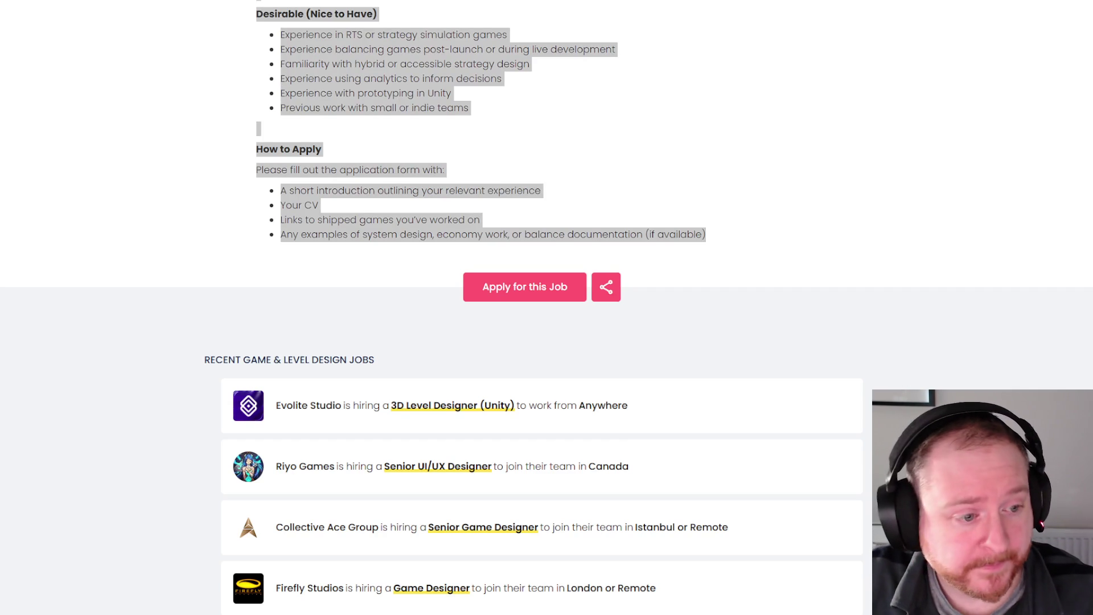